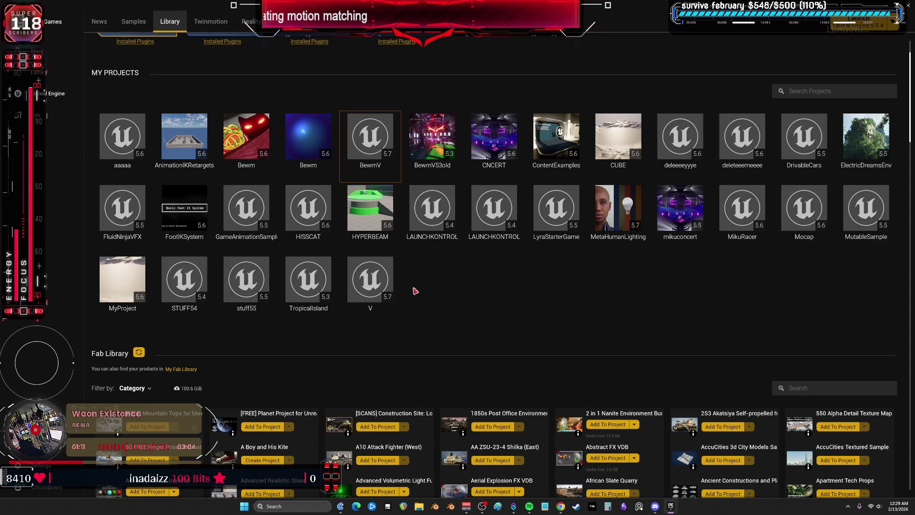
- Launch the V project from the launcher's My Projects library in Unreal Engine
{"action": "double_click", "coordinate": [400, 293]}
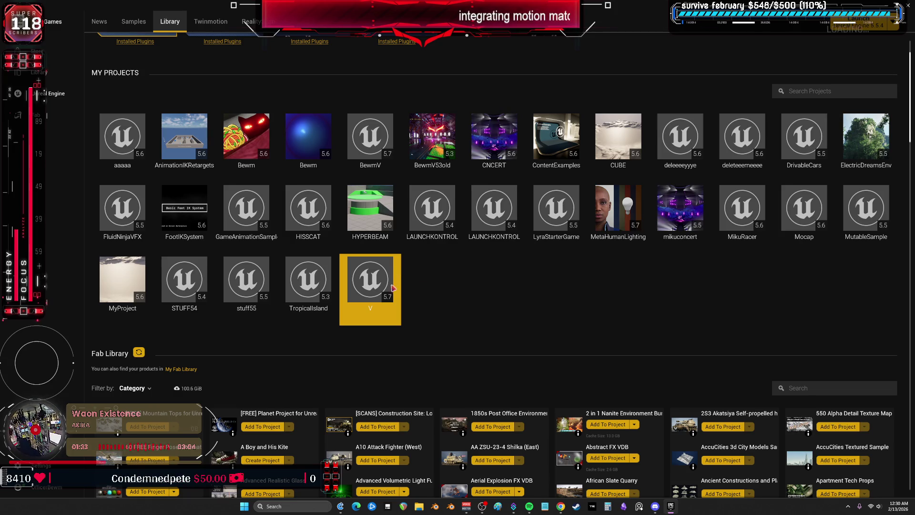
{"action": "mouse_move", "coordinate": [382, 281]}
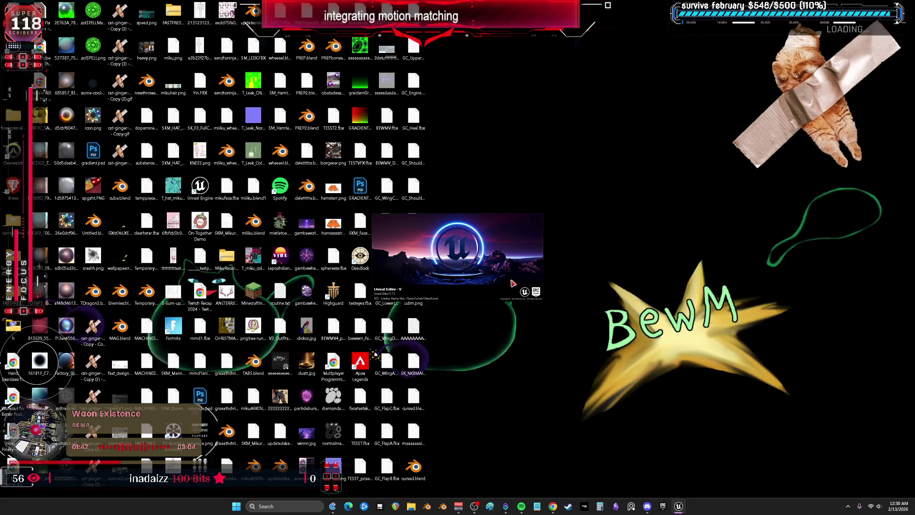
- Restore the Epic Games Launcher and maximize it while project V finishes loading
{"action": "left_click", "coordinate": [662, 506]}
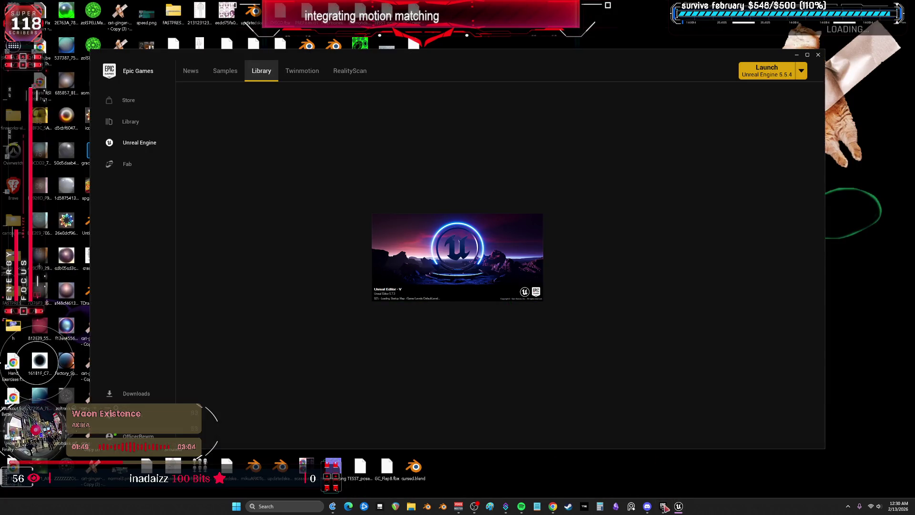
{"action": "left_click", "coordinate": [807, 55]}
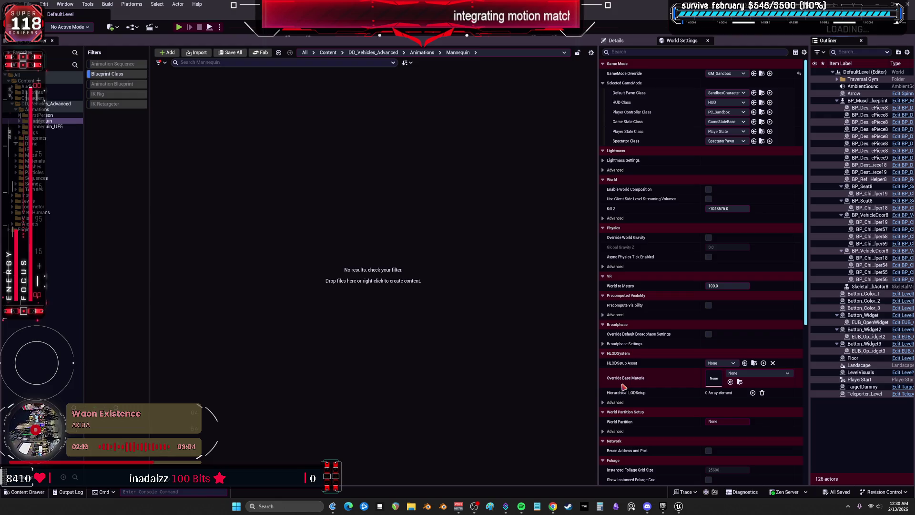
- Turn off the Blueprint Class filter, then switch to Chrome and back to the editor
{"action": "left_click", "coordinate": [125, 74]}
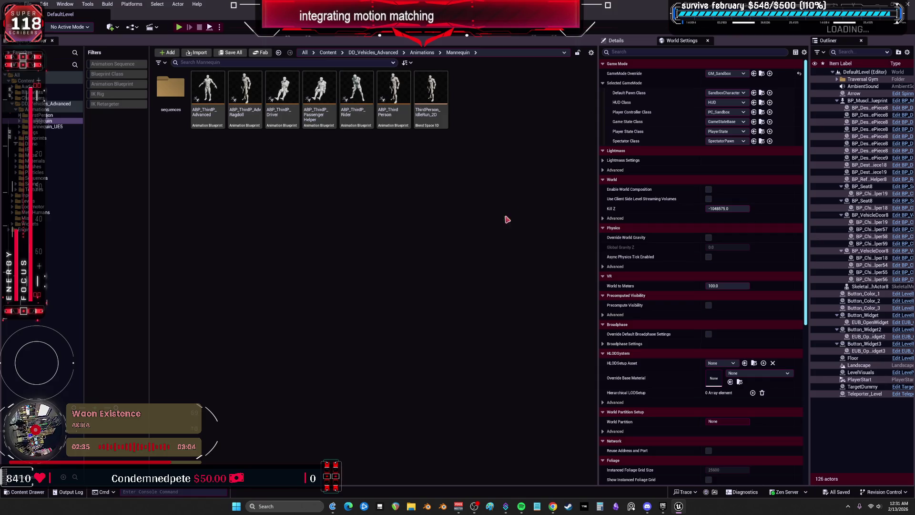
{"action": "left_click", "coordinate": [553, 506]}
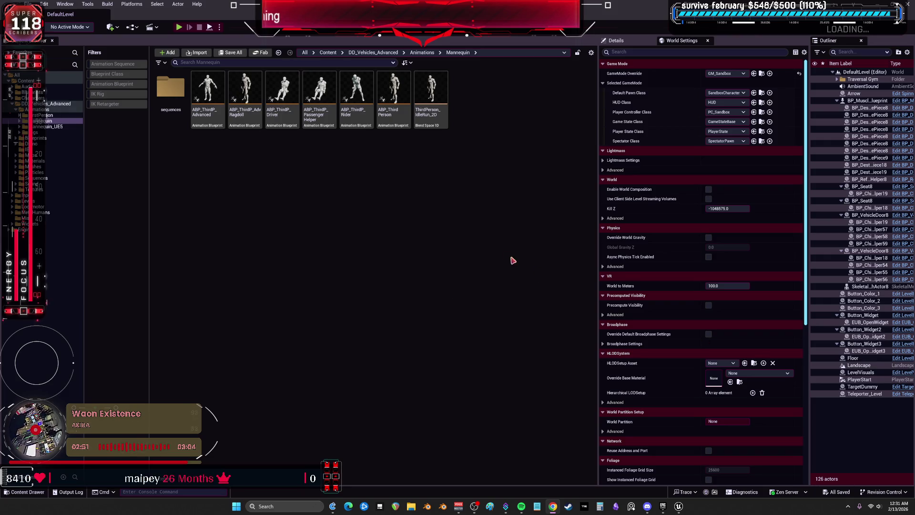
{"action": "left_click", "coordinate": [384, 264]}
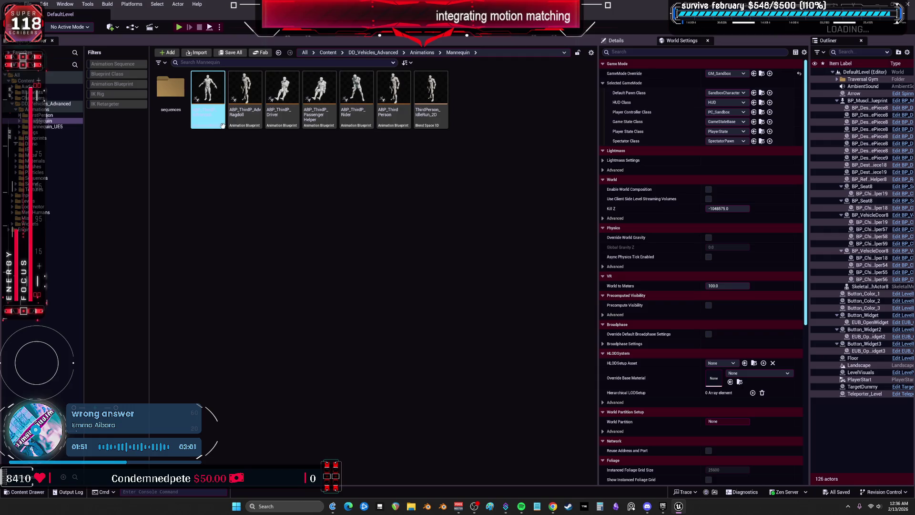
- Show the DD_Vehicles_Advanced root folder with its Animations, Blueprints and Meshes subfolders
{"action": "left_click", "coordinate": [42, 109]}
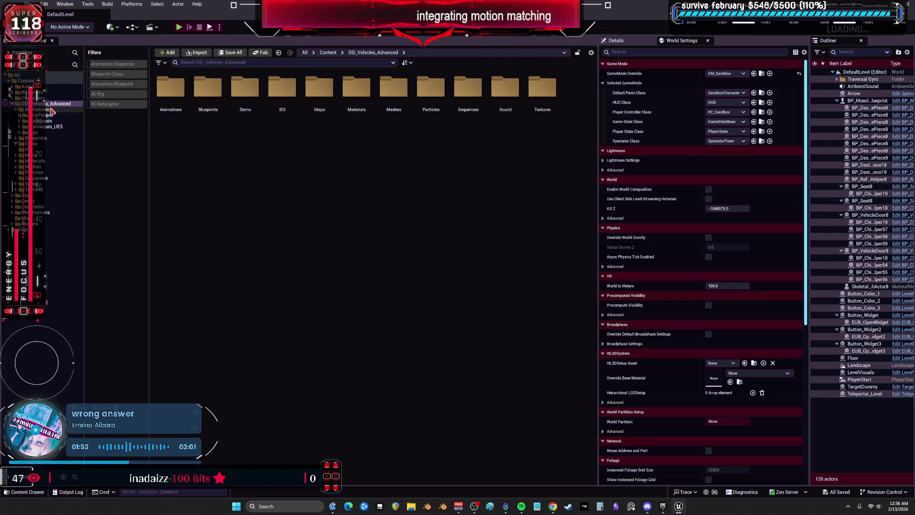
- Open the Animations > Mannequin_UE5 folder in the Content Browser
{"action": "left_click", "coordinate": [171, 86]}
{"action": "left_click", "coordinate": [273, 192]}
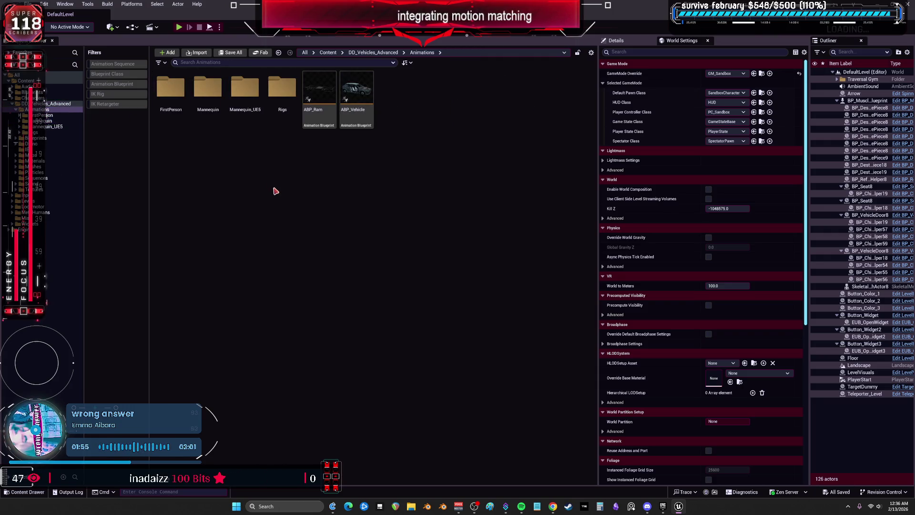
{"action": "left_click", "coordinate": [47, 126]}
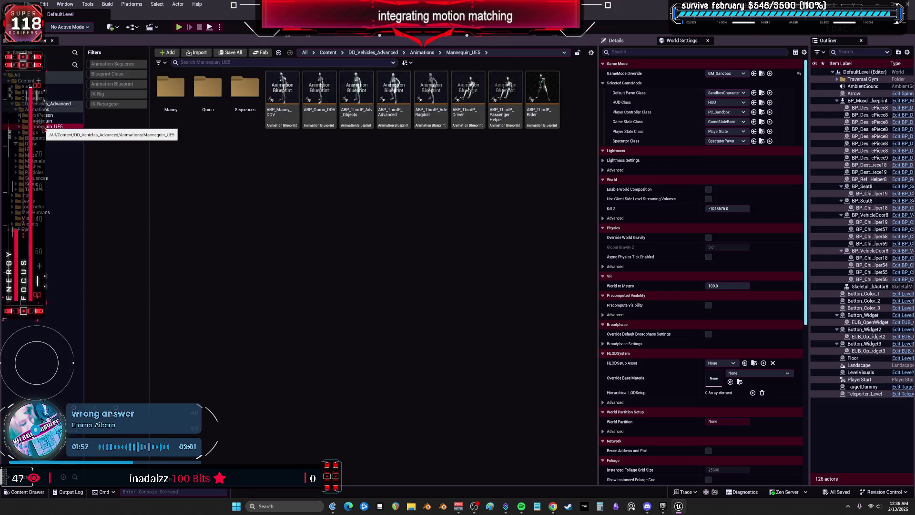
- Review ABP_Manny_DDV's context actions, then step across to ABP_ThirdP_Rider
{"action": "left_click", "coordinate": [284, 98]}
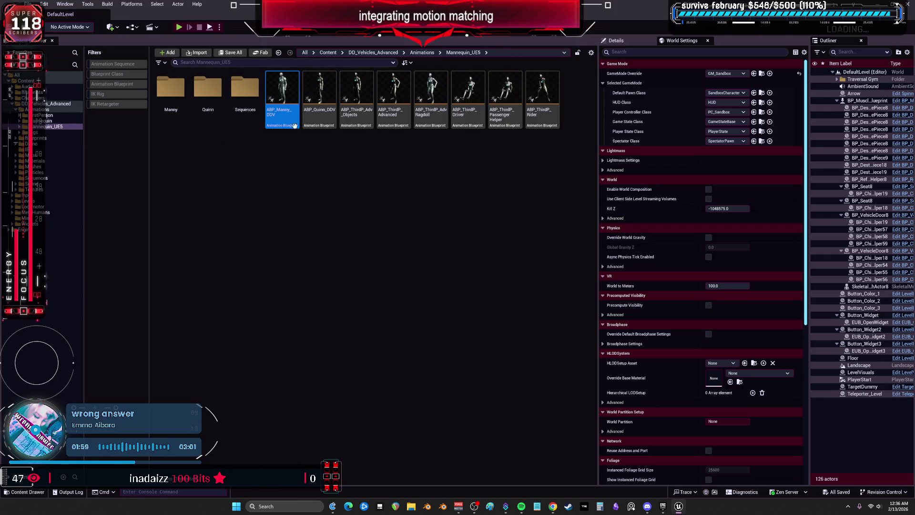
{"action": "right_click", "coordinate": [285, 101]}
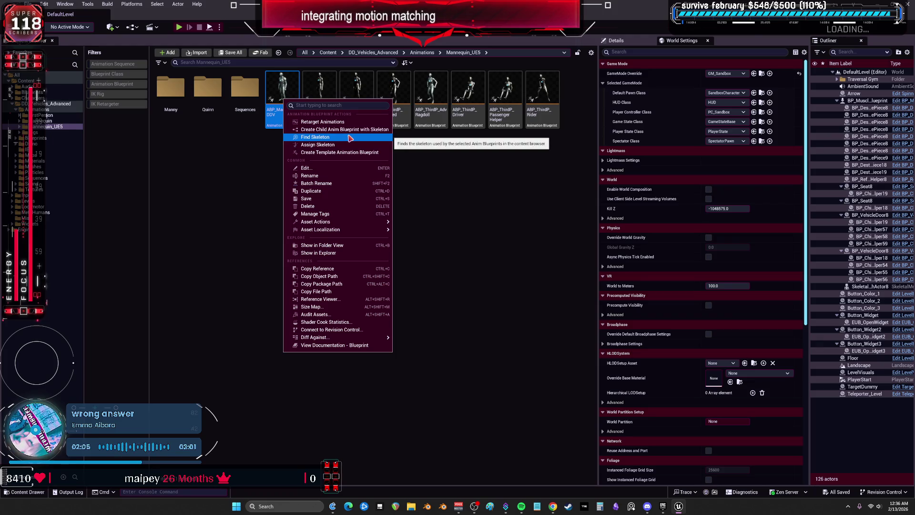
{"action": "left_click", "coordinate": [226, 177]}
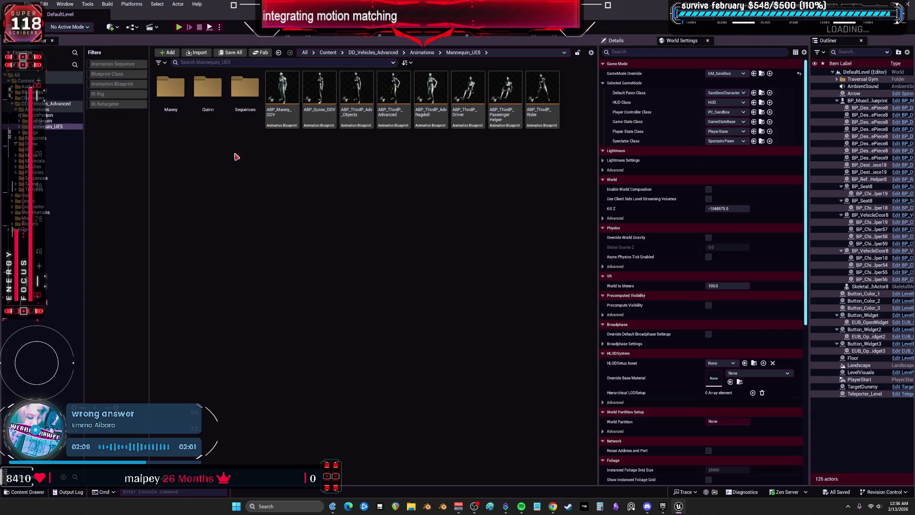
{"action": "left_click", "coordinate": [284, 121]}
{"action": "key", "text": "Right"}
{"action": "key", "text": "Right"}
{"action": "key", "text": "Right"}
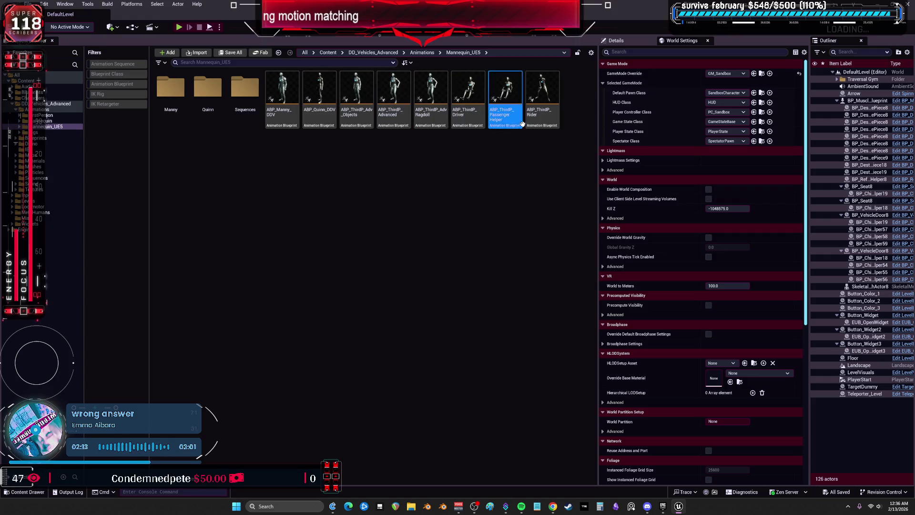
{"action": "left_click", "coordinate": [385, 201]}
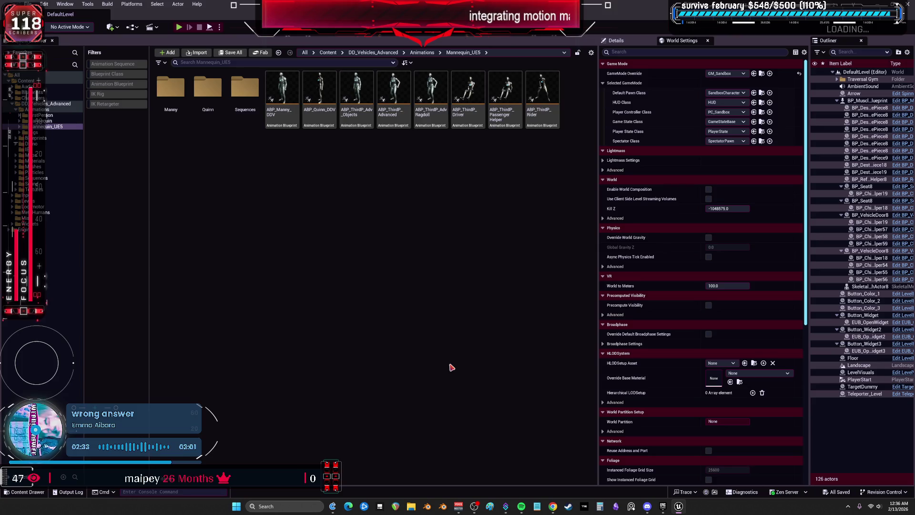
{"action": "left_click", "coordinate": [507, 115]}
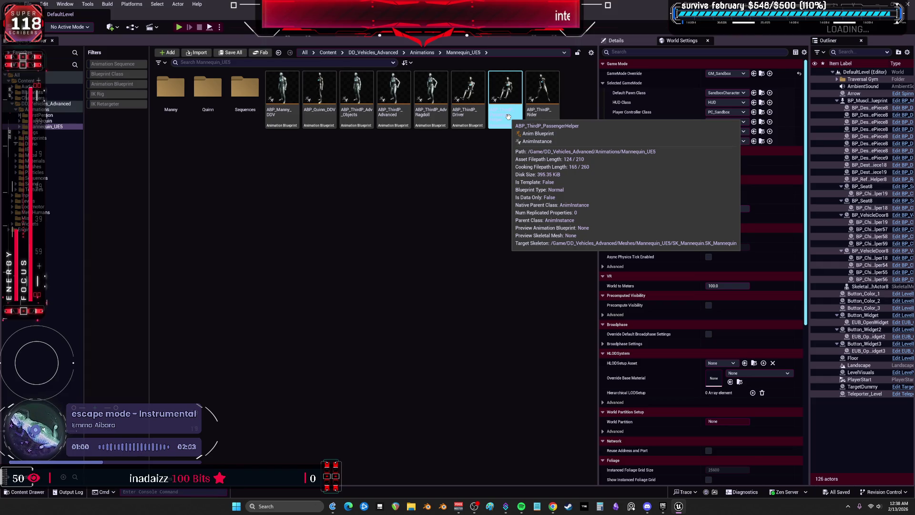
{"action": "key", "text": "alt+Tab"}
- Retarget ABP_Manny_DDV's animations with SKM_UEFN_Mannequin as the target skeletal mesh
{"action": "right_click", "coordinate": [278, 85]}
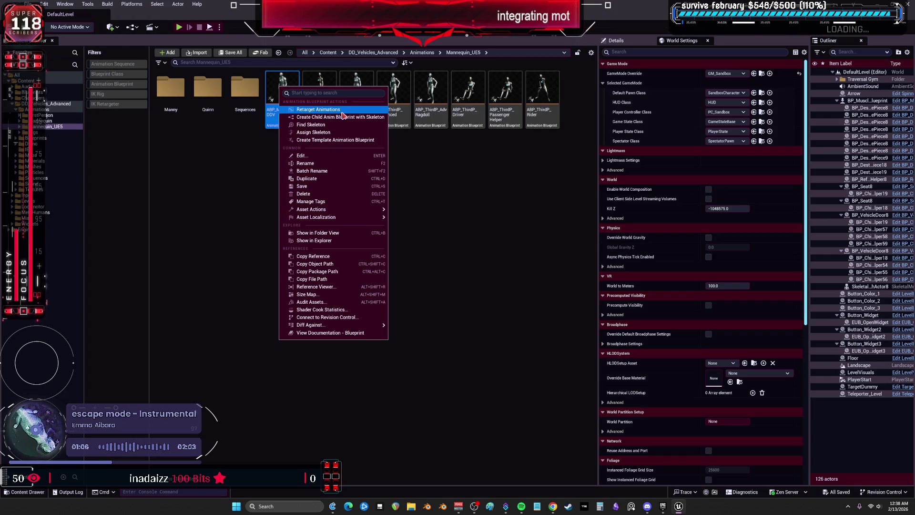
{"action": "left_click", "coordinate": [341, 112]}
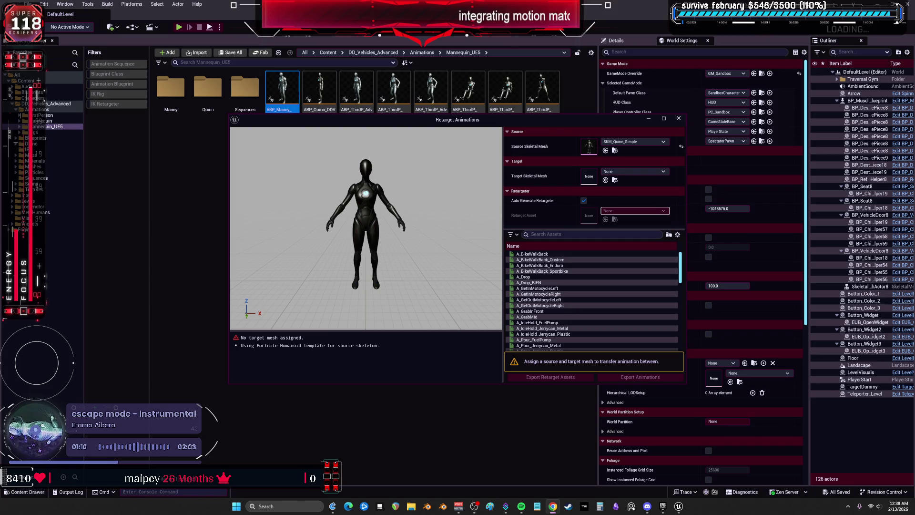
{"action": "left_click", "coordinate": [630, 174]}
{"action": "scroll", "coordinate": [680, 299], "scroll_direction": "down", "scroll_amount": 10}
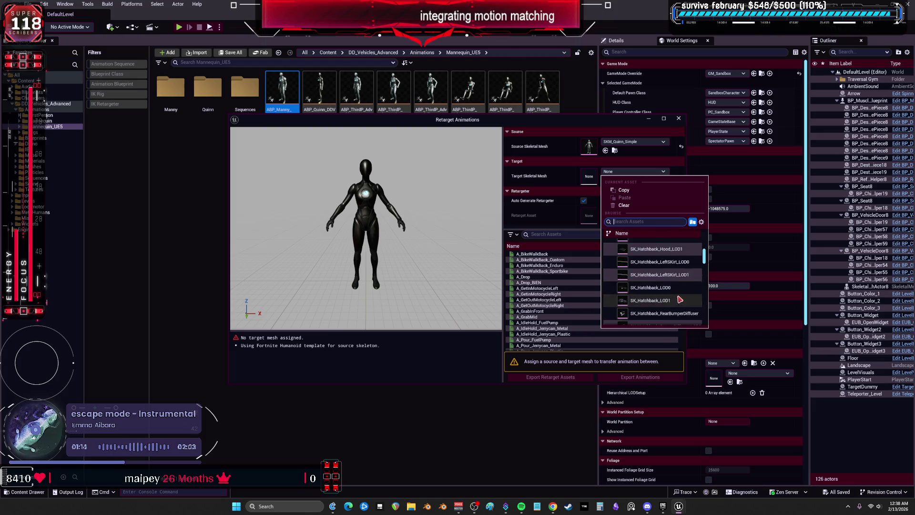
{"action": "scroll", "coordinate": [679, 299], "scroll_direction": "down", "scroll_amount": 5}
{"action": "left_click", "coordinate": [668, 313]}
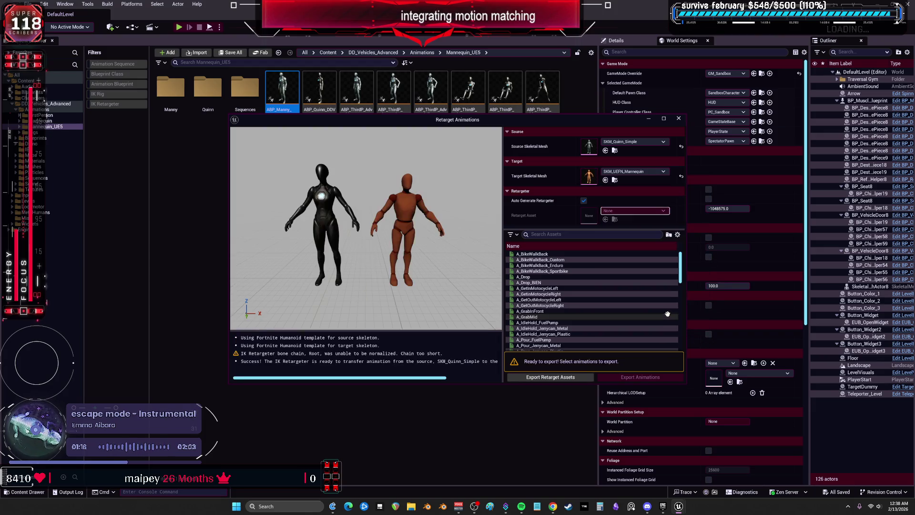
- Select ABP_ThirdP_Advanced and start exporting its retargeted animations
{"action": "scroll", "coordinate": [650, 284], "scroll_direction": "down", "scroll_amount": 3}
{"action": "scroll", "coordinate": [649, 284], "scroll_direction": "down", "scroll_amount": 15}
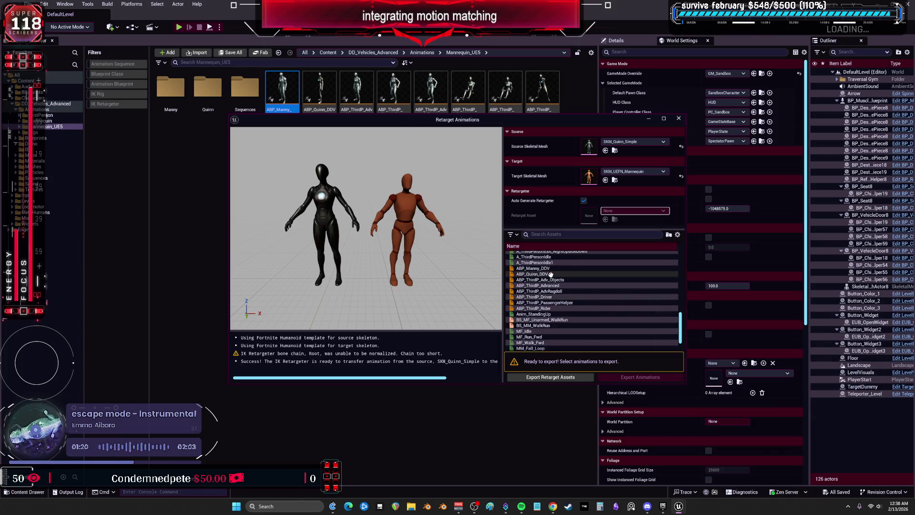
{"action": "left_click", "coordinate": [572, 285]}
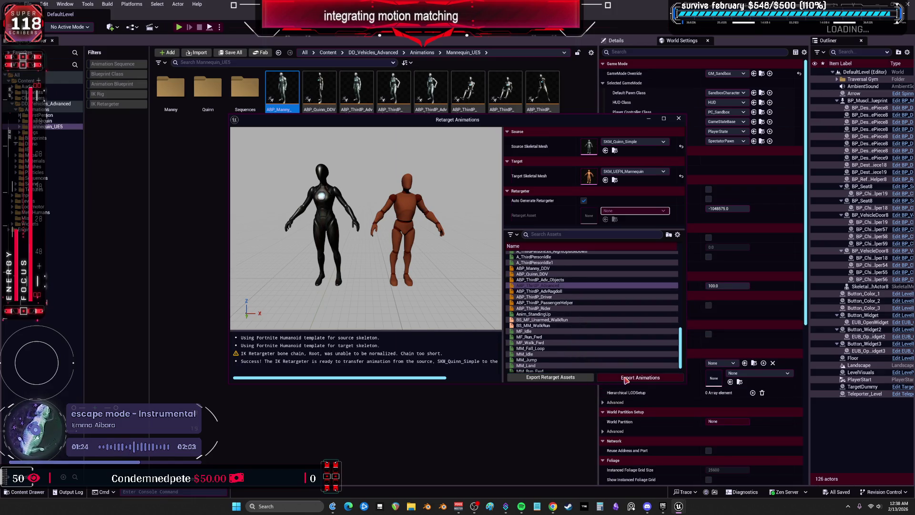
{"action": "left_click", "coordinate": [625, 379]}
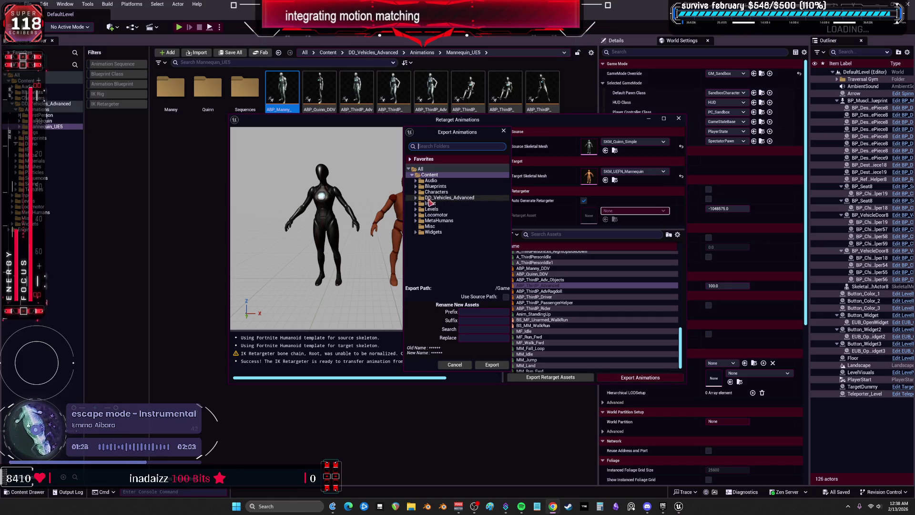
- Choose Characters > UEFN_Mannequin > Animations as the export destination
{"action": "left_click", "coordinate": [415, 191]}
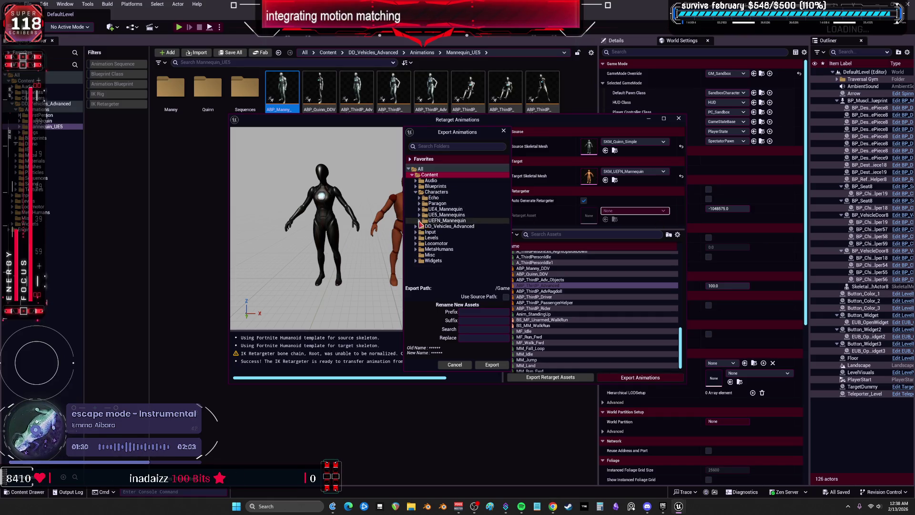
{"action": "left_click", "coordinate": [419, 221]}
{"action": "left_click", "coordinate": [442, 221]}
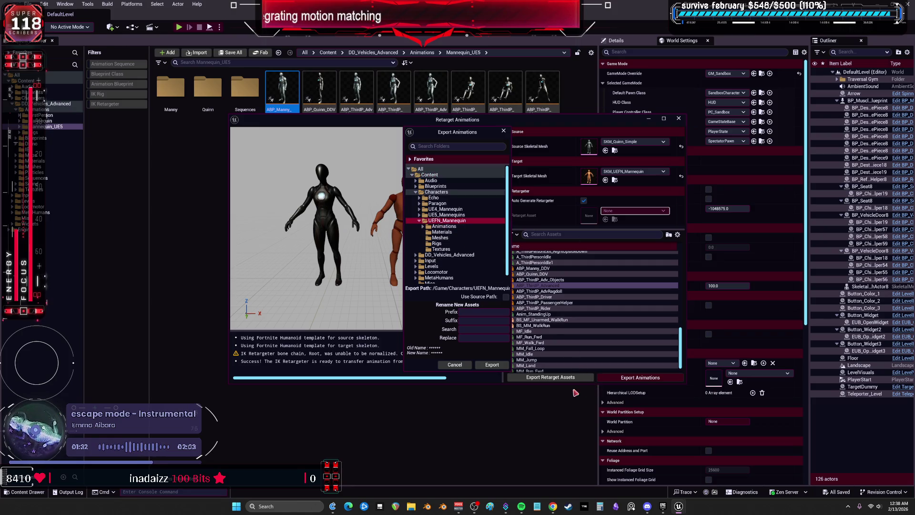
{"action": "left_click", "coordinate": [491, 365]}
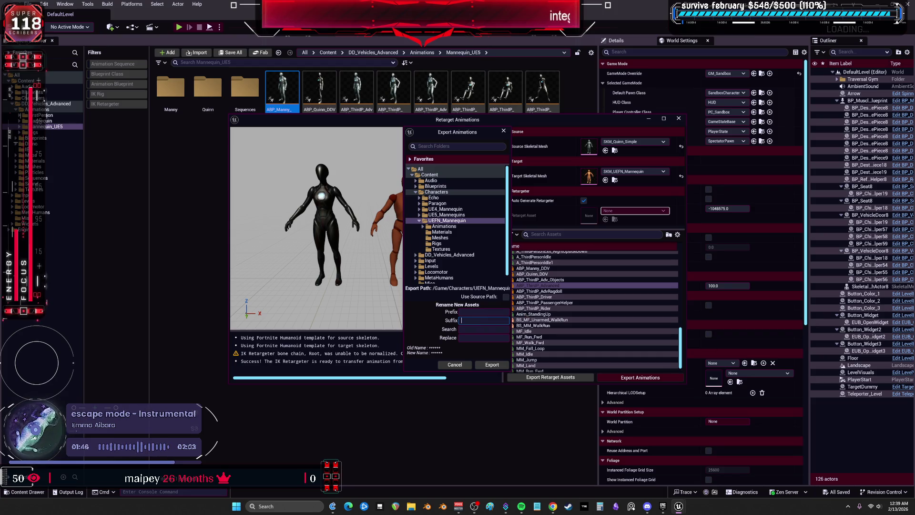
{"action": "left_click", "coordinate": [419, 227]}
{"action": "left_click", "coordinate": [423, 226]}
- Create a new folder named DrivingAnims inside Animations
{"action": "right_click", "coordinate": [444, 231]}
{"action": "left_click", "coordinate": [478, 244]}
{"action": "type", "text": "A"}
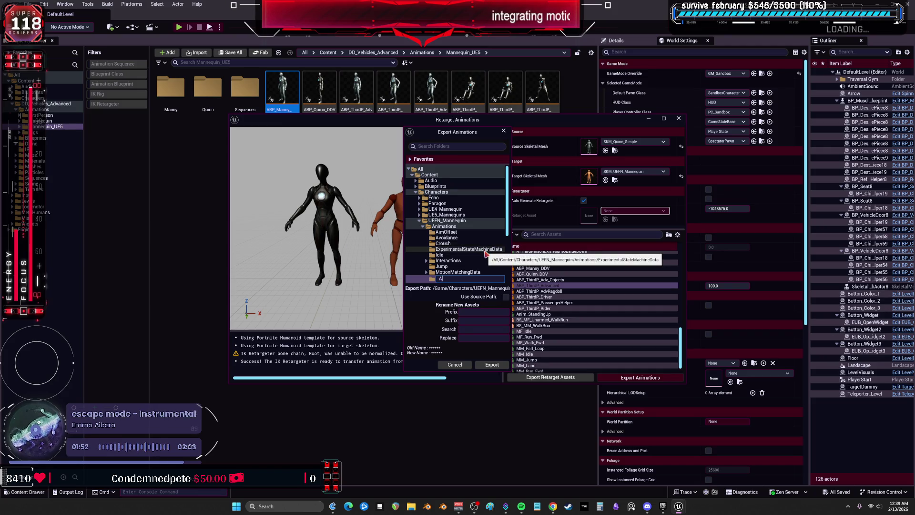
{"action": "key", "text": "BackSpace"}
{"action": "key", "text": "BackSpace"}
{"action": "key", "text": "BackSpace"}
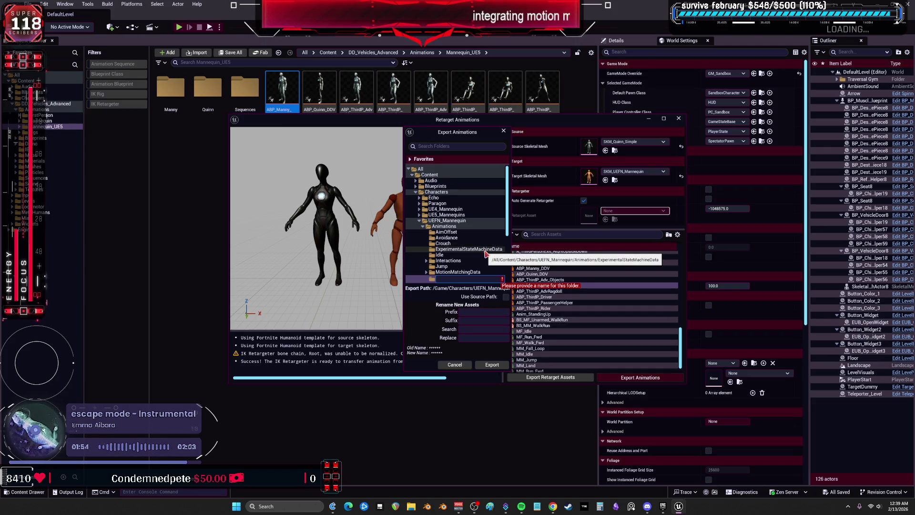
{"action": "type", "text": "dv"}
{"action": "key", "text": "BackSpace"}
{"action": "key", "text": "BackSpace"}
{"action": "key", "text": "BackSpace"}
{"action": "type", "text": "Driving"}
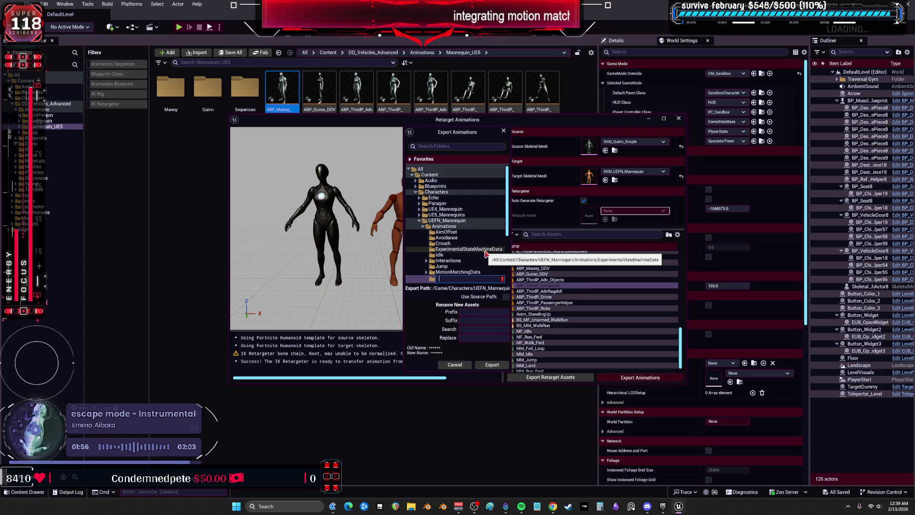
{"action": "type", "text": "Anims"}
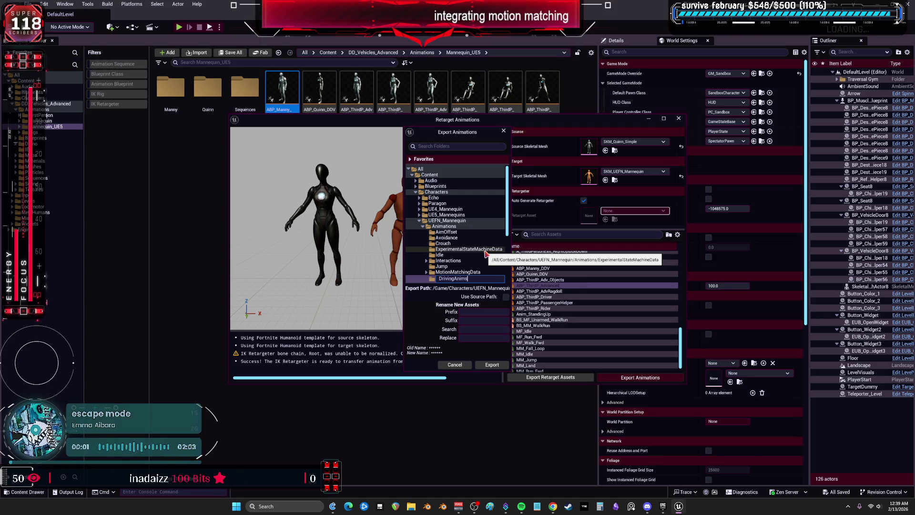
{"action": "key", "text": "Return"}
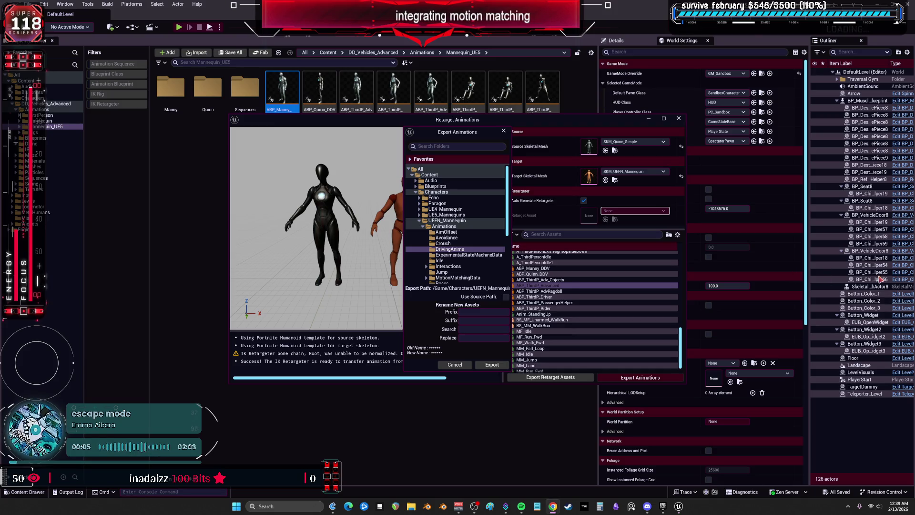
- Set the export suffix to _Drive and export into DrivingAnims, confirming batch options
{"action": "left_click", "coordinate": [473, 320]}
{"action": "type", "text": "_Dri"}
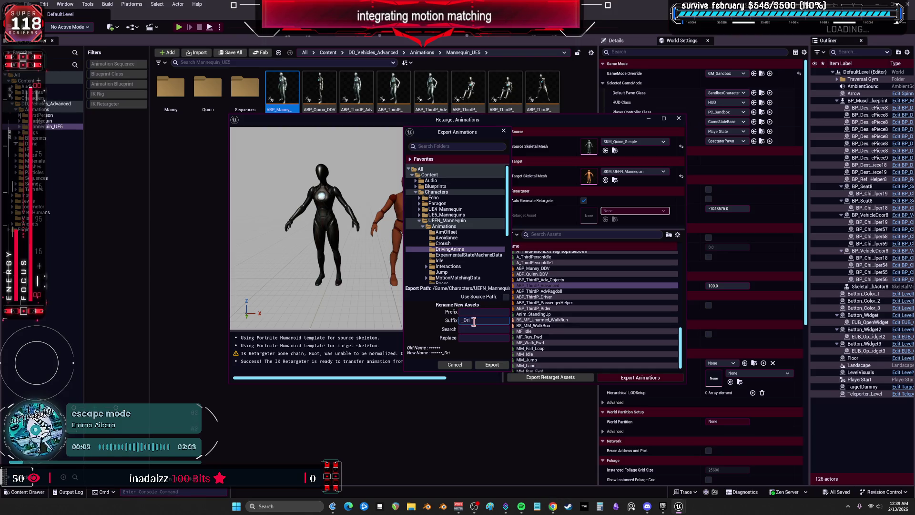
{"action": "type", "text": "e"}
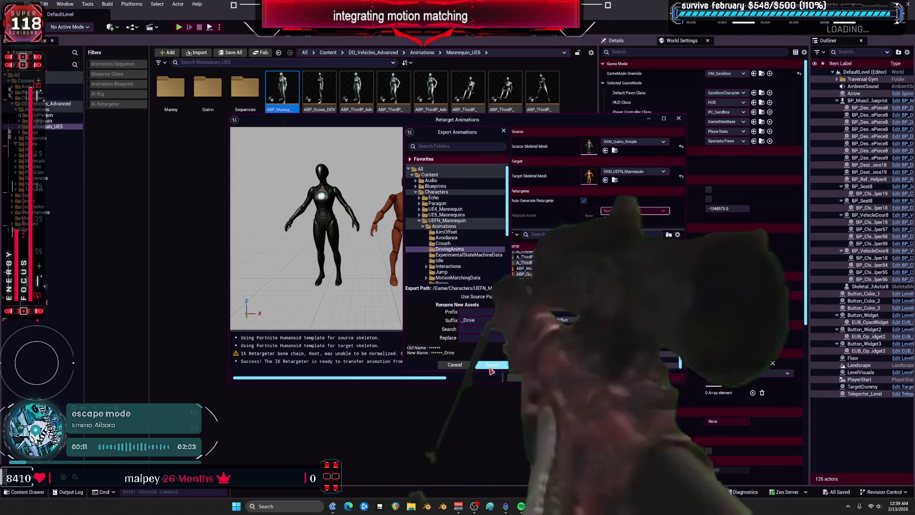
{"action": "left_click", "coordinate": [493, 365]}
{"action": "left_click", "coordinate": [517, 285]}
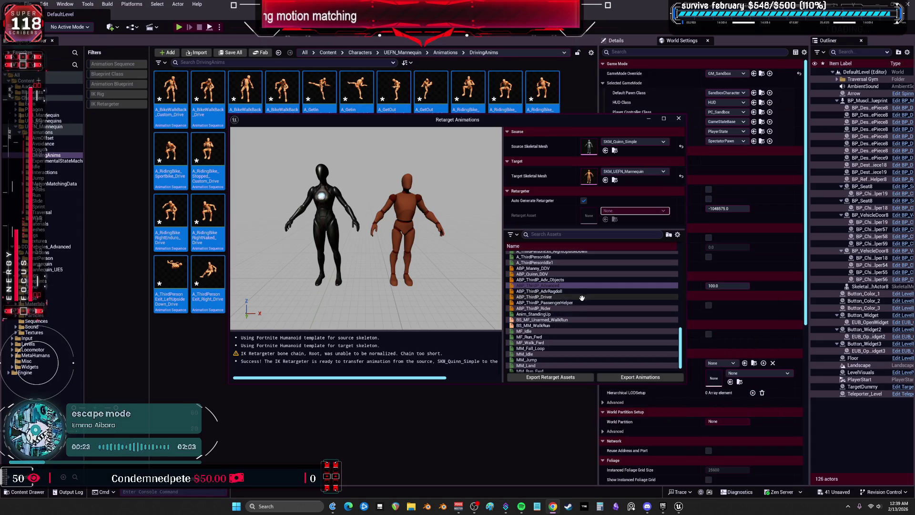
- Wait for the duplication to finish and review the new _Drive sequences in DrivingAnims
{"action": "mouse_move", "coordinate": [580, 302]}
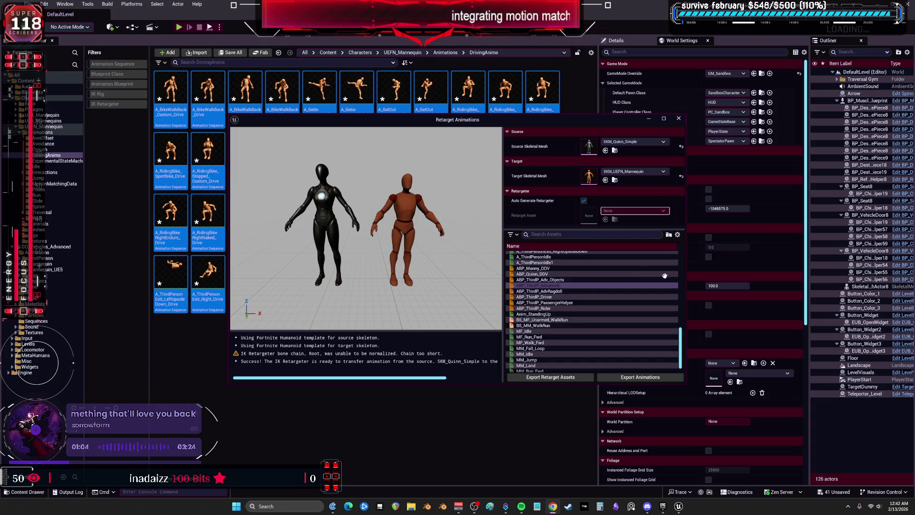
- Export ABP_ThirdP_AdvRagdoll into DrivingAnims with the _Drive suffix
{"action": "left_click", "coordinate": [565, 291]}
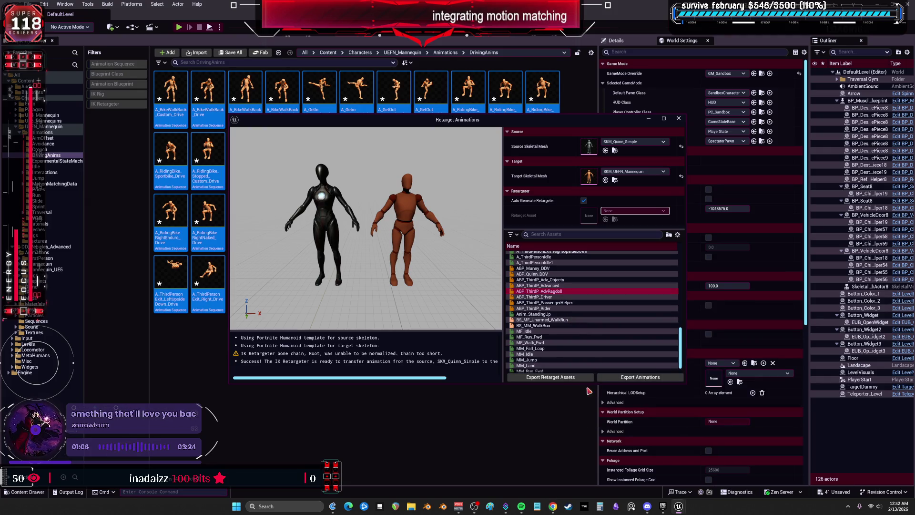
{"action": "left_click", "coordinate": [629, 378]}
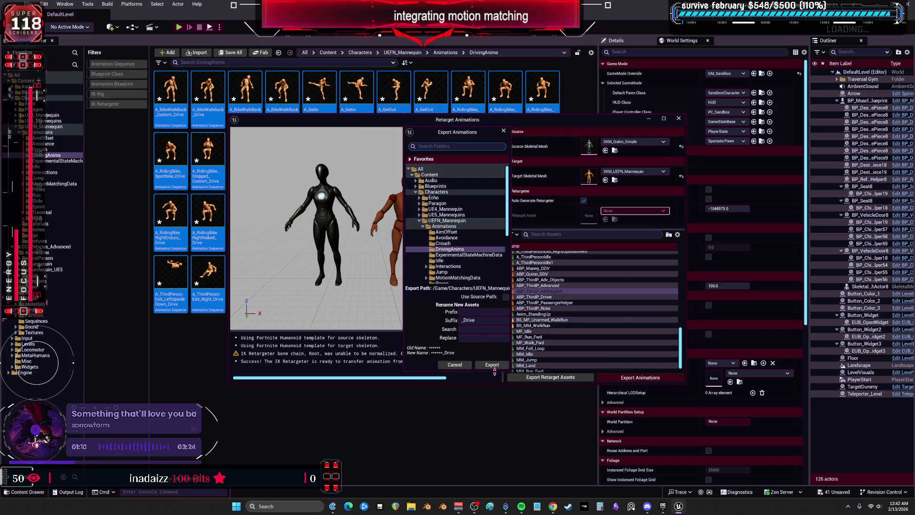
{"action": "left_click", "coordinate": [492, 365]}
{"action": "left_click", "coordinate": [519, 287]}
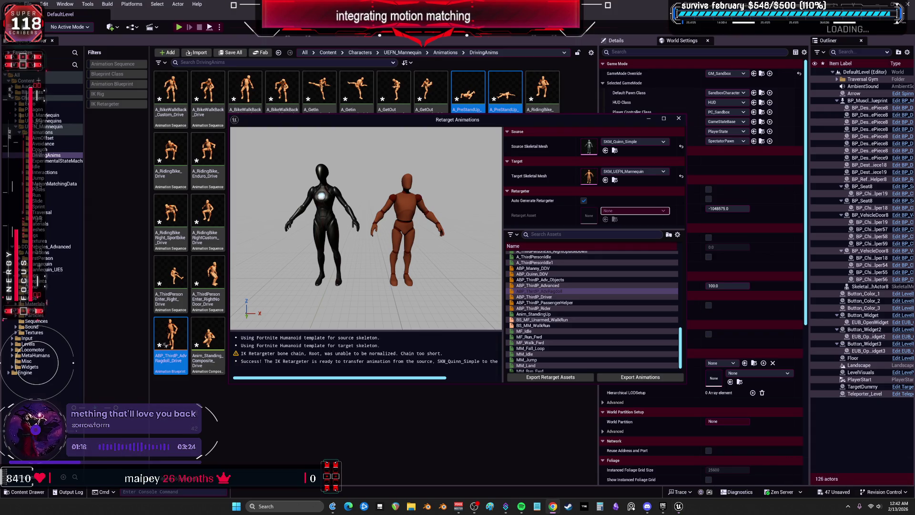
- Export the other third-person animation blueprint the same way, then close Retarget Animations
{"action": "left_click", "coordinate": [568, 280]}
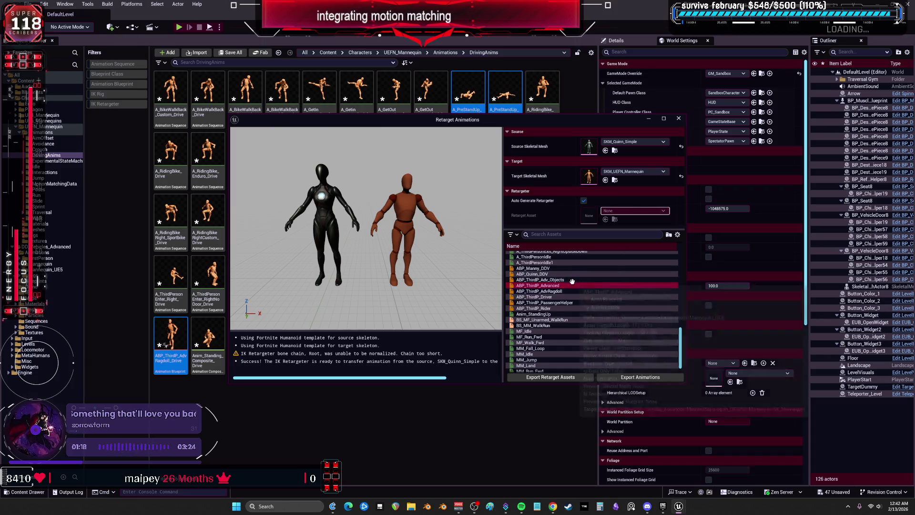
{"action": "left_click", "coordinate": [640, 377]}
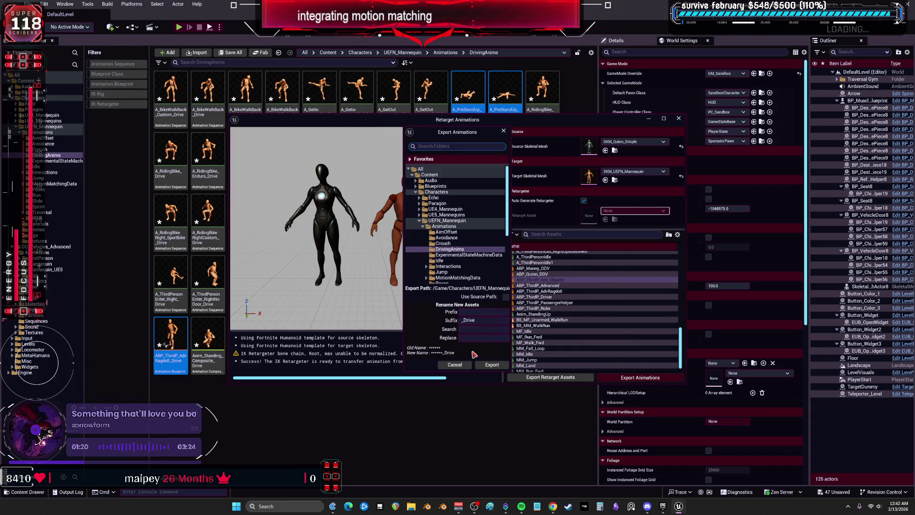
{"action": "left_click", "coordinate": [484, 367]}
{"action": "left_click", "coordinate": [518, 283]}
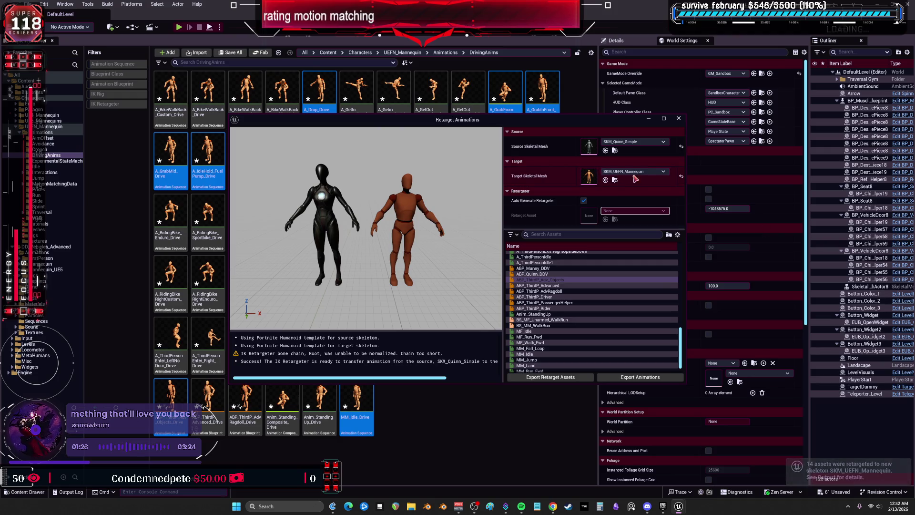
{"action": "left_click", "coordinate": [679, 119]}
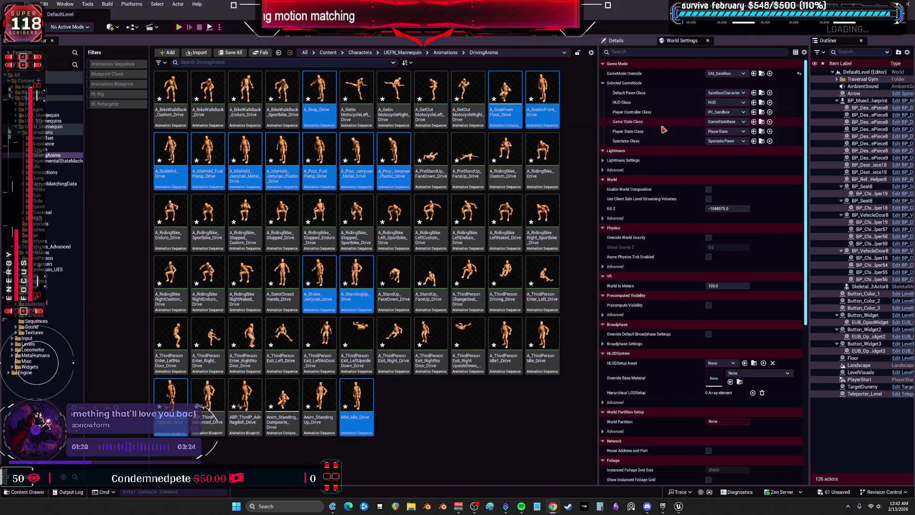
- Save all modified assets with File > Save All and open DD_Vehicles_Advanced/Animations
{"action": "left_click", "coordinate": [30, 4]}
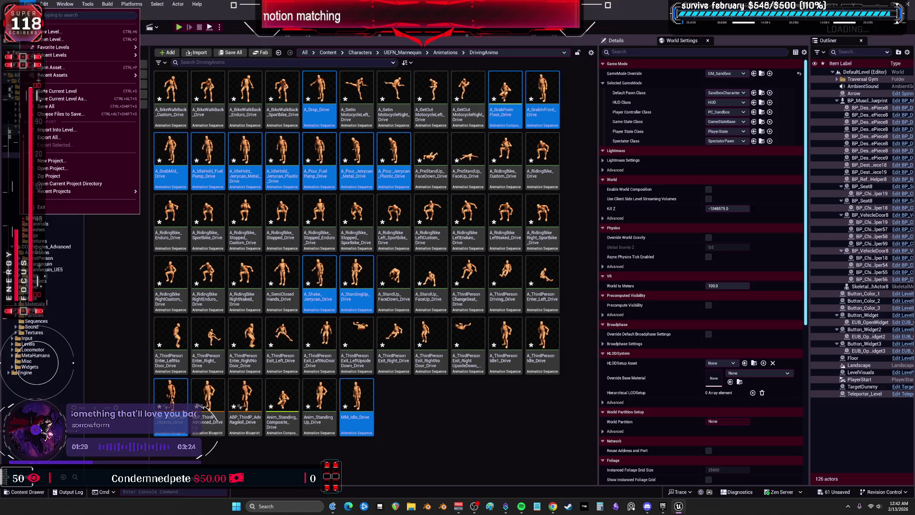
{"action": "left_click", "coordinate": [48, 106]}
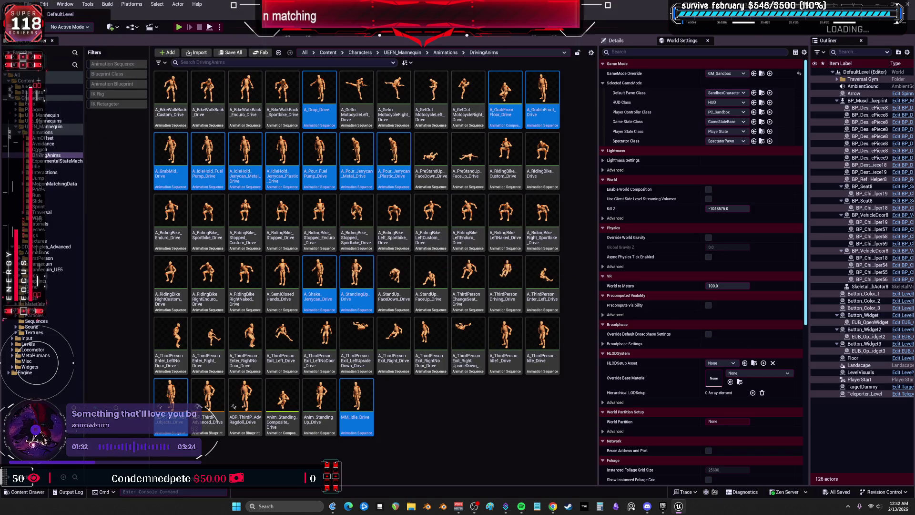
{"action": "left_click", "coordinate": [469, 412]}
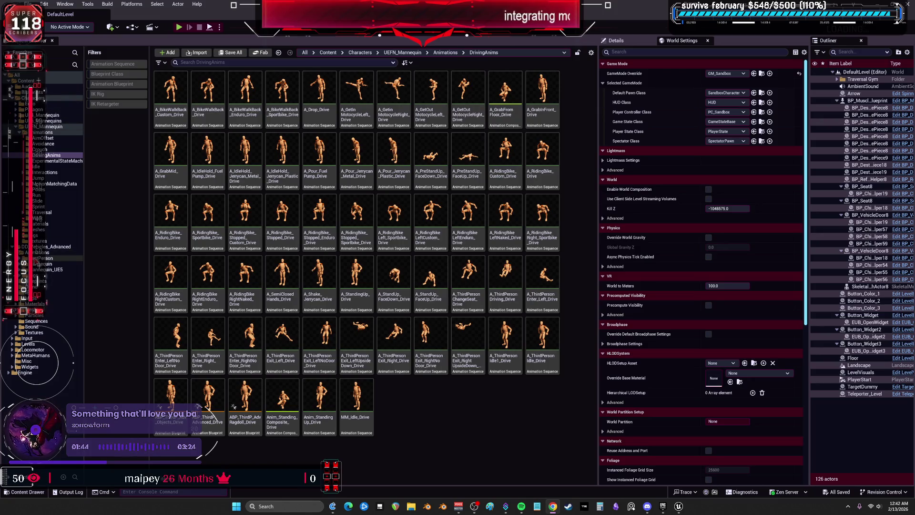
{"action": "left_click", "coordinate": [38, 253]}
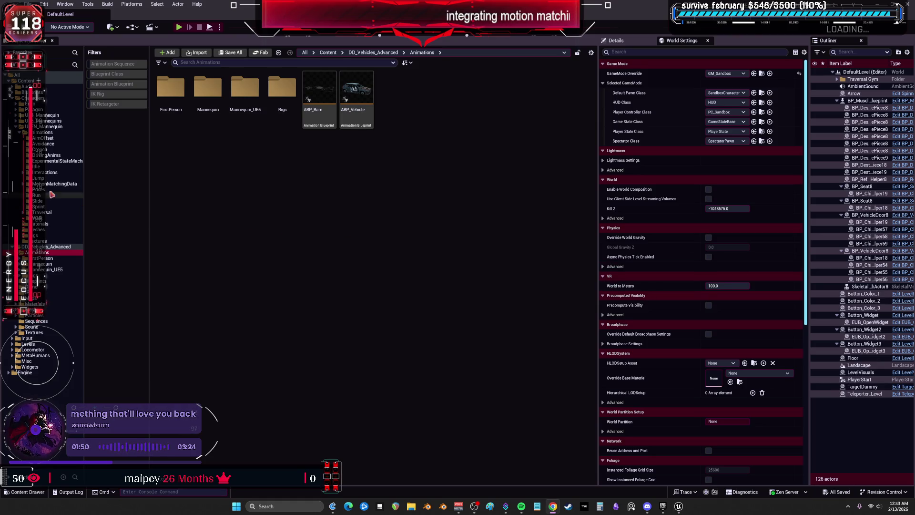
- Open ABP_Manny_DDV from Mannequin_UE5 as a floating window, then open SandboxCharacter_CMC_ABP from Blueprints
{"action": "left_click", "coordinate": [45, 270]}
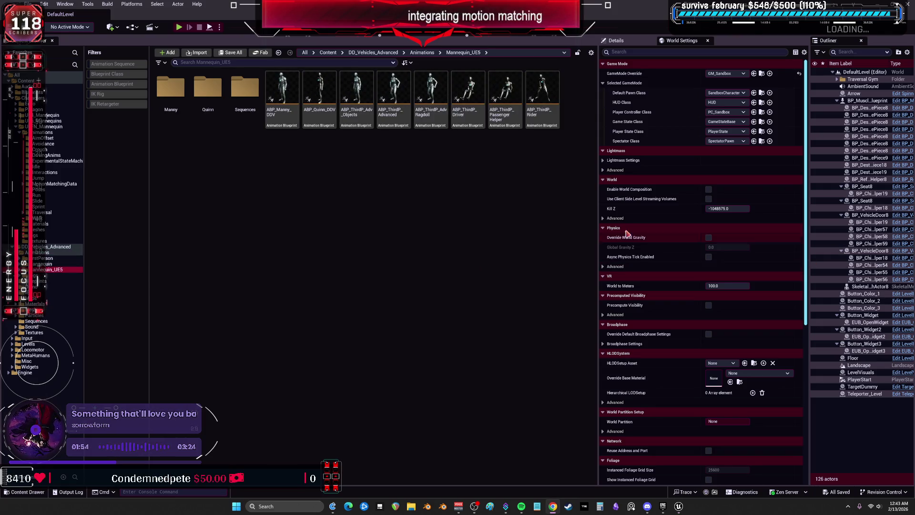
{"action": "left_click", "coordinate": [265, 123]}
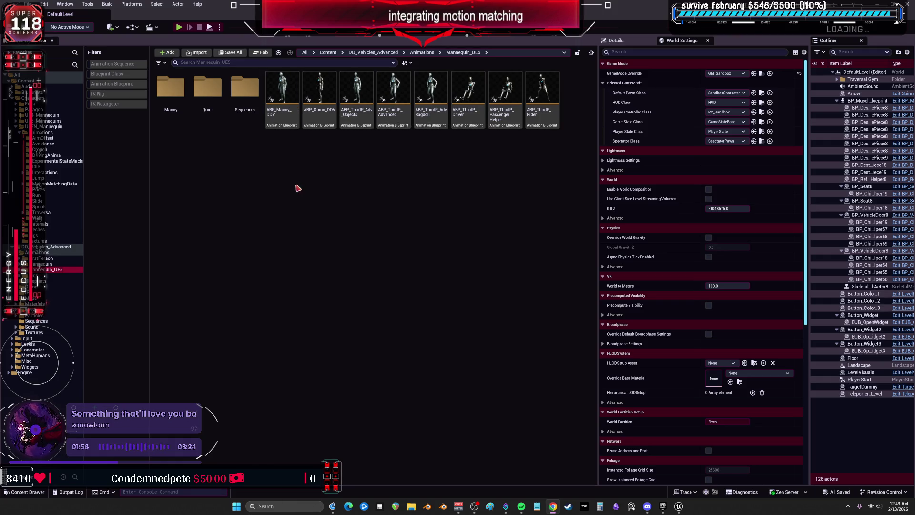
{"action": "left_click", "coordinate": [280, 76]}
{"action": "double_click", "coordinate": [280, 76]}
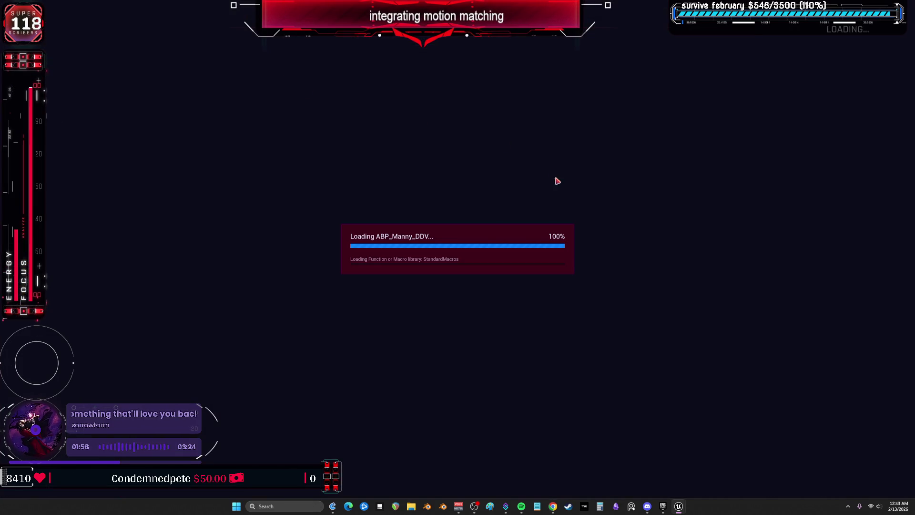
{"action": "key", "text": "super+Down"}
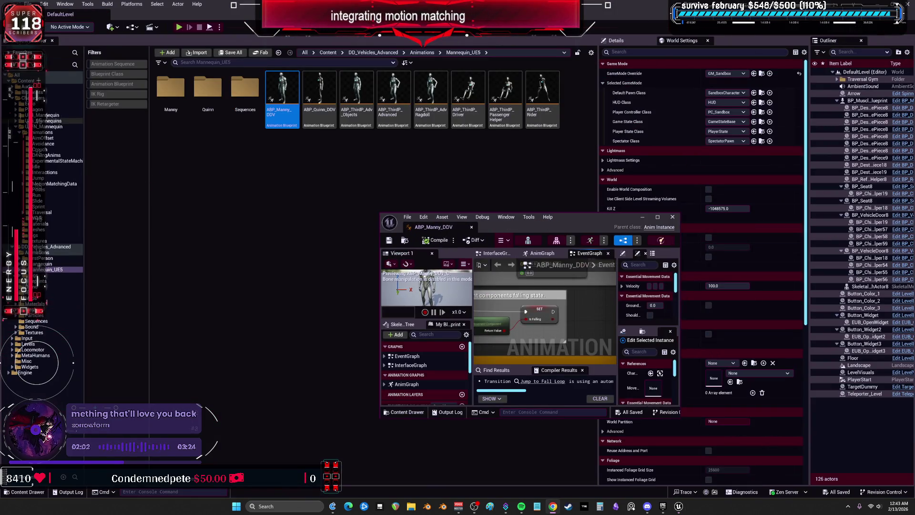
{"action": "left_click", "coordinate": [22, 93]}
{"action": "left_click", "coordinate": [384, 178]}
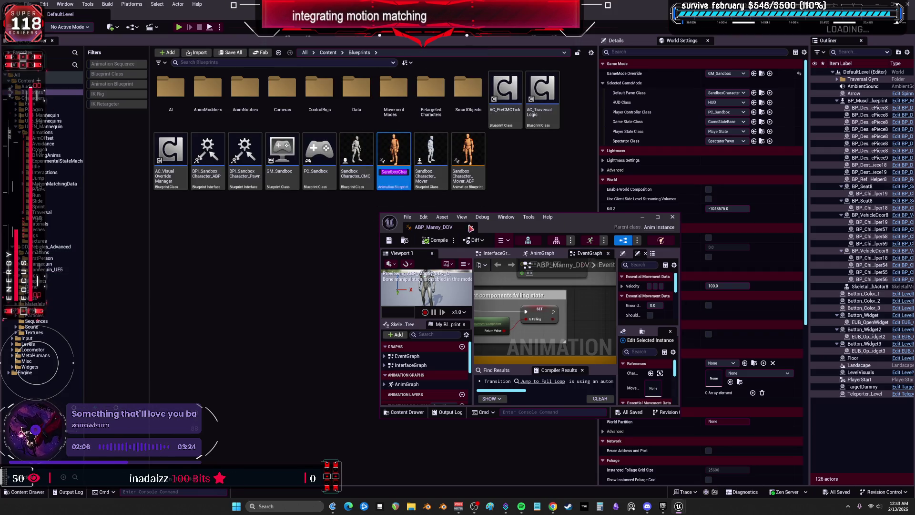
{"action": "double_click", "coordinate": [385, 179]}
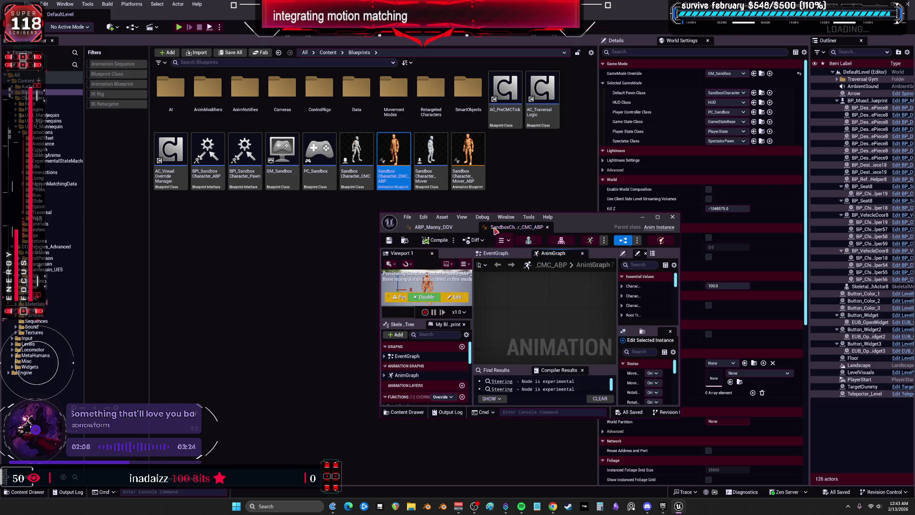
- Arrange the ABP_Manny_DDV editor on the left half and SandboxCharacter_CMC_ABP on the right half
{"action": "mouse_move", "coordinate": [549, 233]}
{"action": "left_mouse_down"}
{"action": "mouse_move", "coordinate": [298, 110]}
{"action": "mouse_move", "coordinate": [356, 61]}
{"action": "mouse_move", "coordinate": [183, 47]}
{"action": "left_mouse_up"}
{"action": "mouse_move", "coordinate": [315, 224]}
{"action": "left_mouse_down"}
{"action": "mouse_move", "coordinate": [465, 474]}
{"action": "mouse_move", "coordinate": [455, 490]}
{"action": "left_mouse_up"}
{"action": "mouse_move", "coordinate": [812, 106]}
{"action": "left_mouse_down"}
{"action": "mouse_move", "coordinate": [665, 88]}
{"action": "mouse_move", "coordinate": [647, 44]}
{"action": "left_mouse_up"}
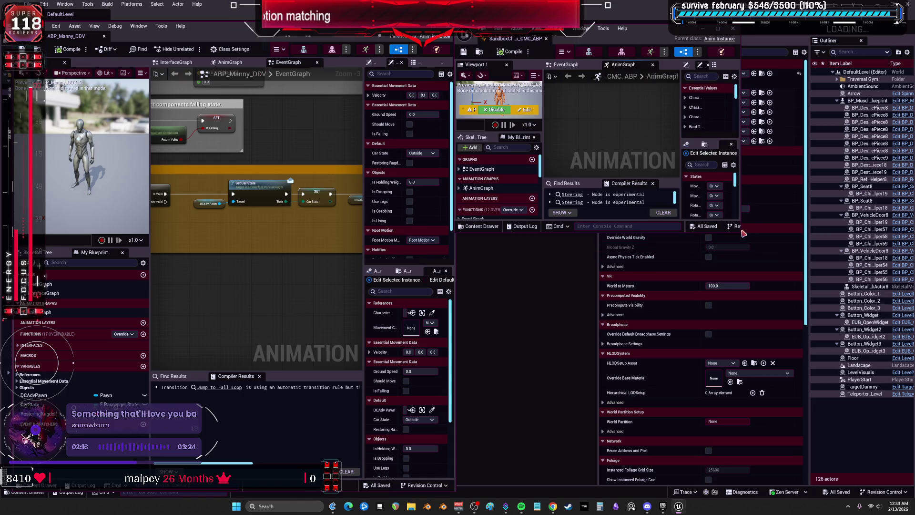
{"action": "mouse_move", "coordinate": [740, 233]}
{"action": "left_mouse_down"}
{"action": "mouse_move", "coordinate": [846, 478]}
{"action": "mouse_move", "coordinate": [913, 496]}
{"action": "left_mouse_up"}
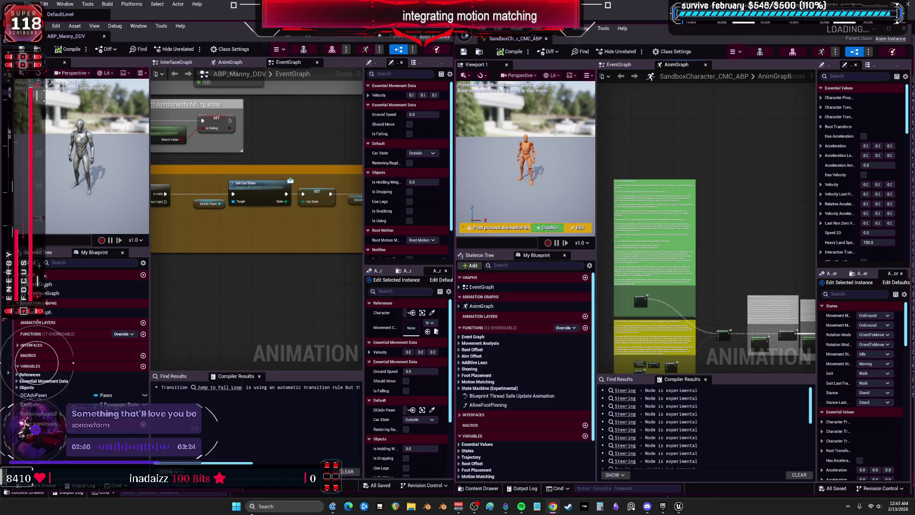
- Fill the Paint canvas black and extend the green dashed line to the right edge
{"action": "left_click", "coordinate": [490, 506]}
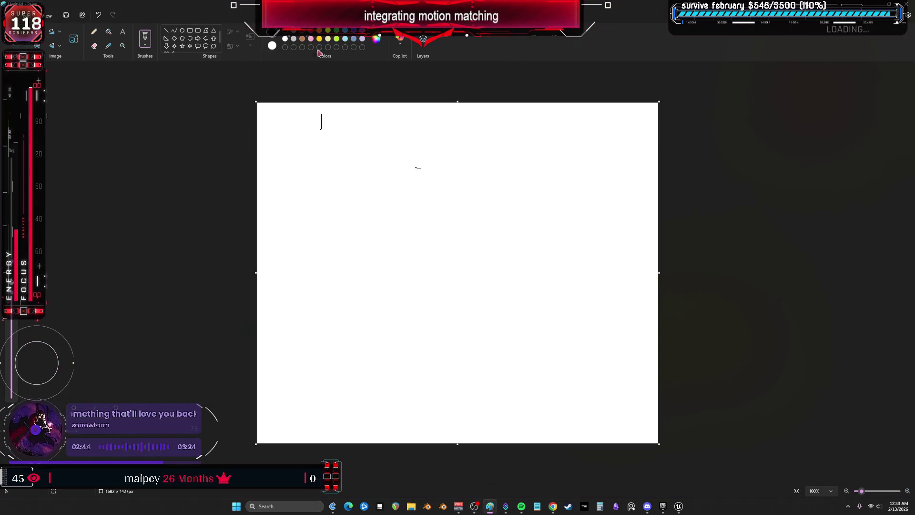
{"action": "left_click", "coordinate": [109, 31]}
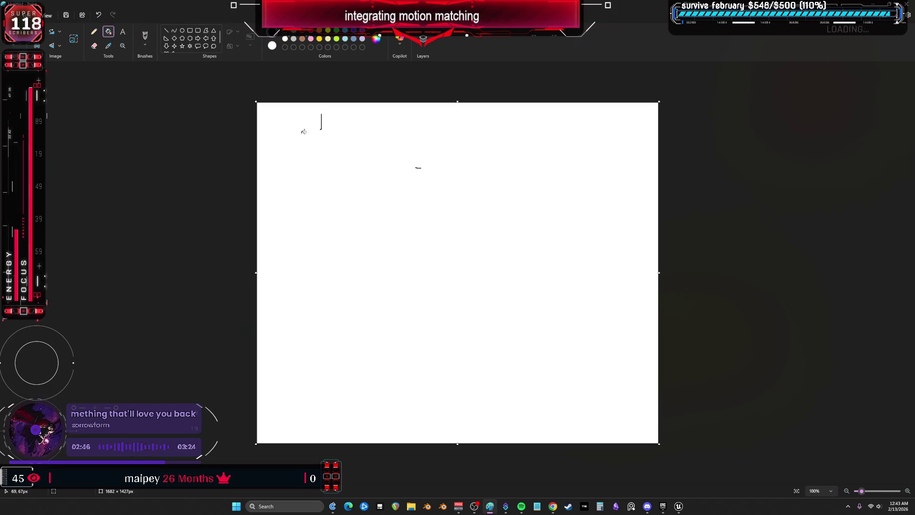
{"action": "left_click", "coordinate": [261, 117]}
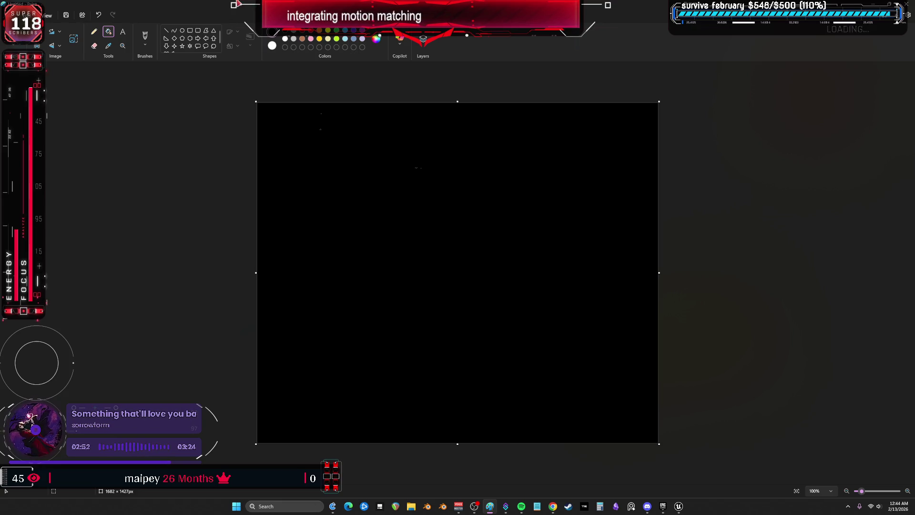
{"action": "key", "text": "ctrl+z"}
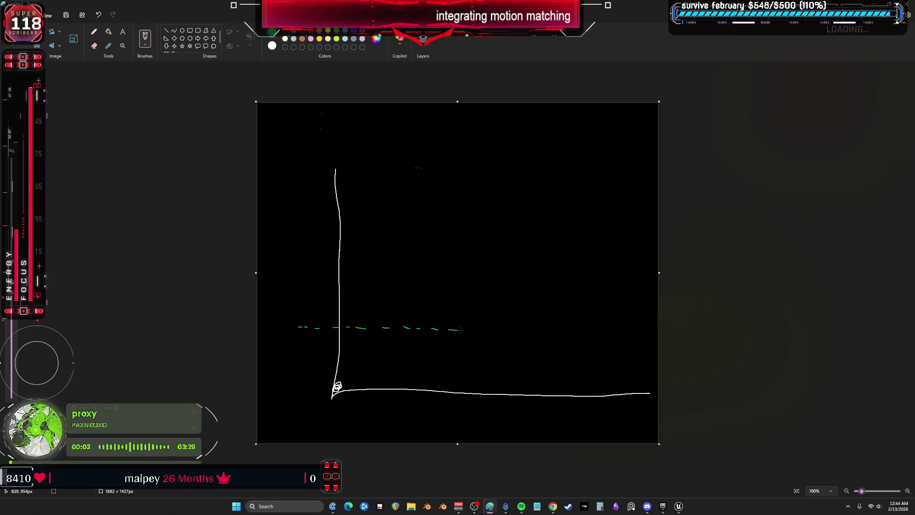
{"action": "left_click_drag", "start_coordinate": [632, 328], "coordinate": [655, 328]}
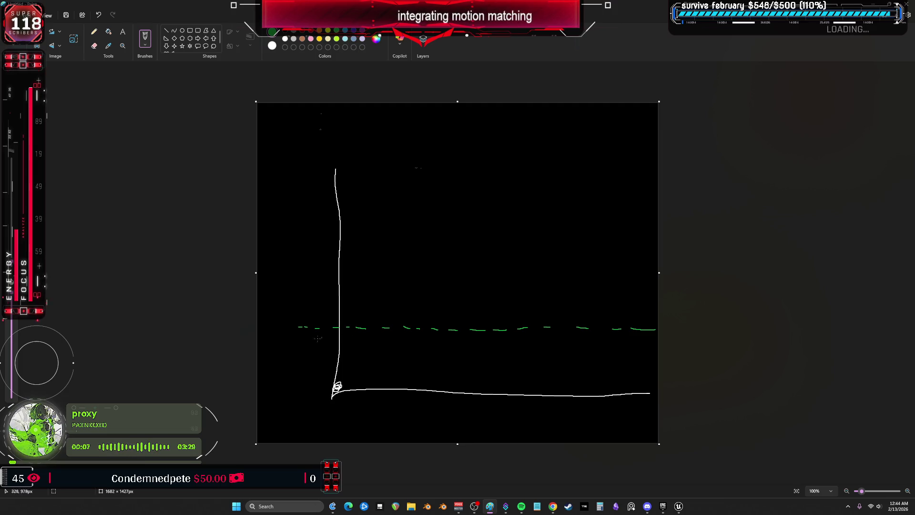
- Draw a yellow curve rising from the origin and handwrite the label '5years'
{"action": "left_click", "coordinate": [329, 32]}
{"action": "left_click_drag", "start_coordinate": [347, 374], "coordinate": [387, 289]}
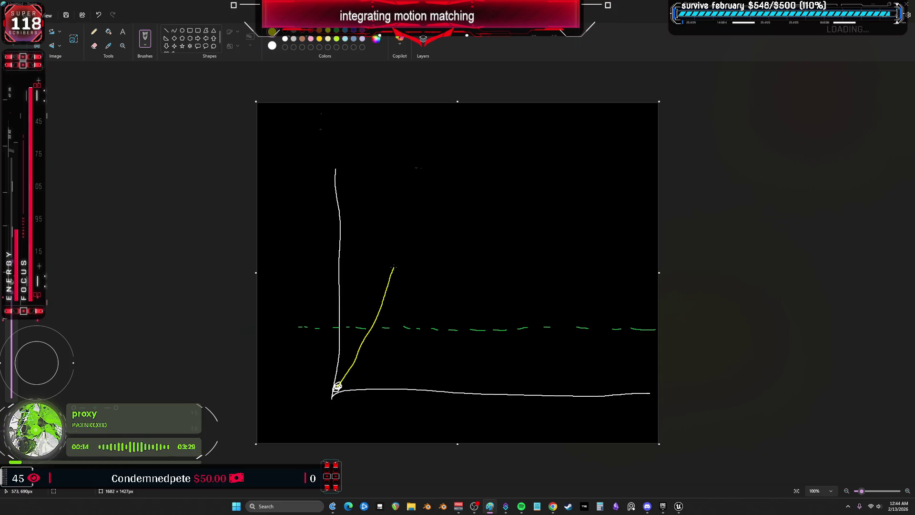
{"action": "key", "text": "ctrl+z"}
{"action": "mouse_move", "coordinate": [336, 384]}
{"action": "left_mouse_down"}
{"action": "mouse_move", "coordinate": [381, 324]}
{"action": "mouse_move", "coordinate": [400, 273]}
{"action": "mouse_move", "coordinate": [437, 323]}
{"action": "mouse_move", "coordinate": [655, 329]}
{"action": "mouse_move", "coordinate": [639, 257]}
{"action": "mouse_move", "coordinate": [439, 302]}
{"action": "left_mouse_up"}
{"action": "mouse_move", "coordinate": [523, 239]}
{"action": "left_mouse_down"}
{"action": "mouse_move", "coordinate": [500, 247]}
{"action": "mouse_move", "coordinate": [510, 268]}
{"action": "mouse_move", "coordinate": [536, 261]}
{"action": "left_mouse_up"}
{"action": "mouse_move", "coordinate": [542, 246]}
{"action": "left_mouse_down"}
{"action": "mouse_move", "coordinate": [542, 272]}
{"action": "mouse_move", "coordinate": [619, 229]}
{"action": "mouse_move", "coordinate": [598, 257]}
{"action": "left_mouse_up"}
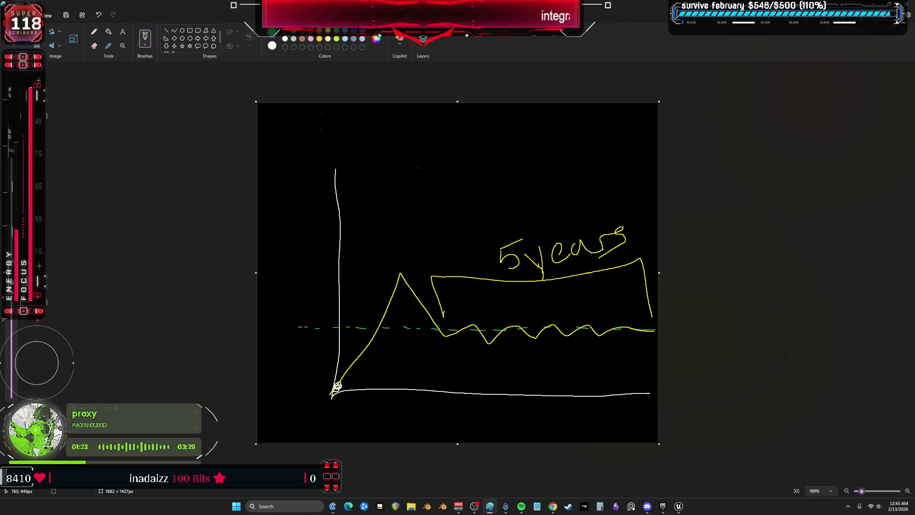
- In green, box the zigzag, scribble its right end, circle '5years' and stroke along the dashed line
{"action": "mouse_move", "coordinate": [449, 305]}
{"action": "left_mouse_down"}
{"action": "mouse_move", "coordinate": [446, 354]}
{"action": "mouse_move", "coordinate": [646, 356]}
{"action": "mouse_move", "coordinate": [486, 307]}
{"action": "mouse_move", "coordinate": [450, 305]}
{"action": "left_mouse_up"}
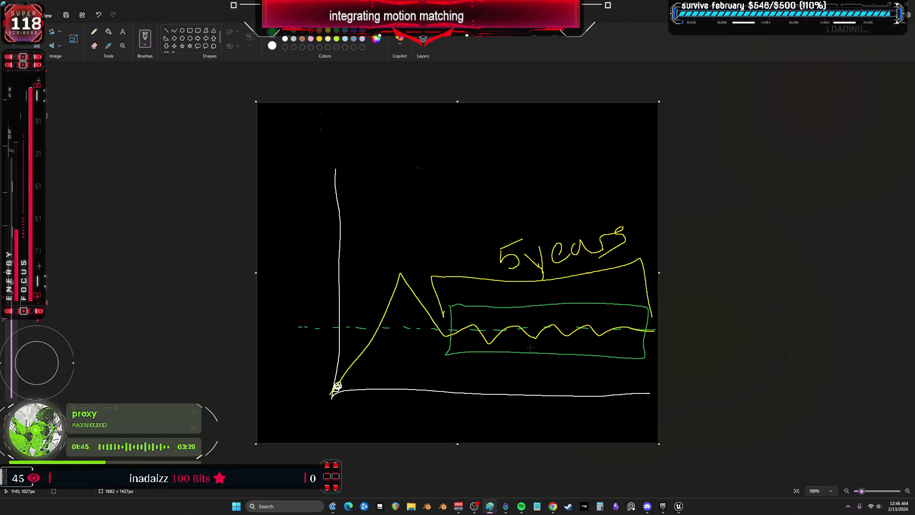
{"action": "mouse_move", "coordinate": [649, 312]}
{"action": "left_mouse_down"}
{"action": "mouse_move", "coordinate": [641, 334]}
{"action": "mouse_move", "coordinate": [652, 285]}
{"action": "mouse_move", "coordinate": [655, 324]}
{"action": "mouse_move", "coordinate": [657, 295]}
{"action": "left_mouse_up"}
{"action": "left_click_drag", "start_coordinate": [617, 212], "coordinate": [474, 212]}
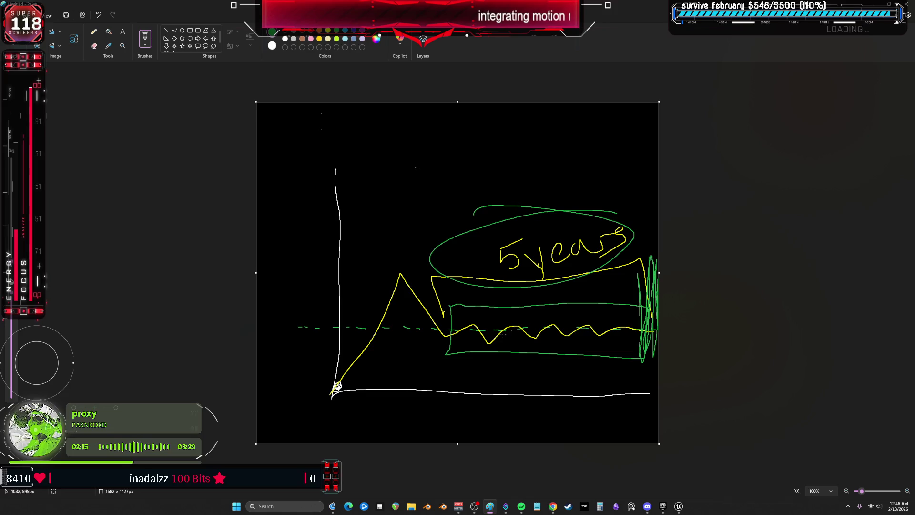
{"action": "mouse_move", "coordinate": [279, 330]}
{"action": "left_mouse_down"}
{"action": "mouse_move", "coordinate": [678, 336]}
{"action": "mouse_move", "coordinate": [653, 336]}
{"action": "mouse_move", "coordinate": [648, 316]}
{"action": "mouse_move", "coordinate": [358, 342]}
{"action": "mouse_move", "coordinate": [493, 340]}
{"action": "left_mouse_up"}
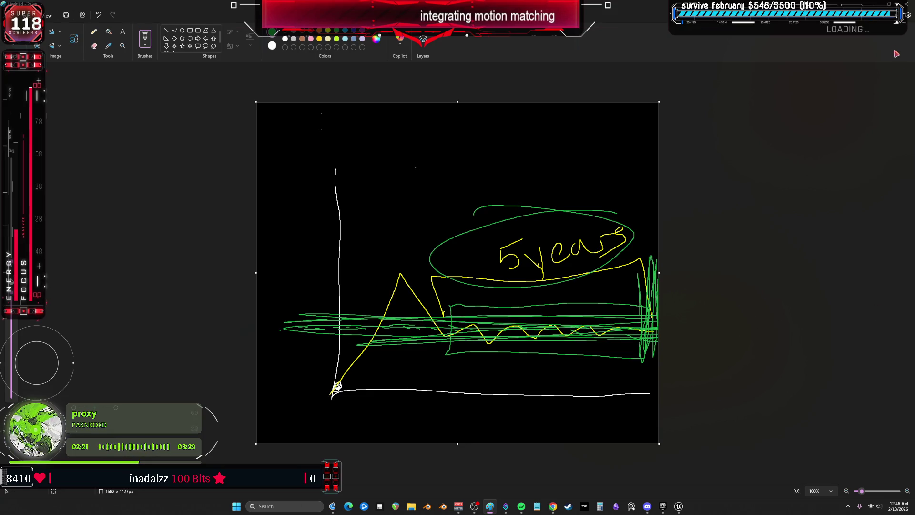
{"action": "left_click", "coordinate": [905, 4]}
- Discard the Paint sketch, open SandboxCharacter_CMC_ABP's EventGraph, and narrow both Details panels
{"action": "left_click", "coordinate": [474, 270]}
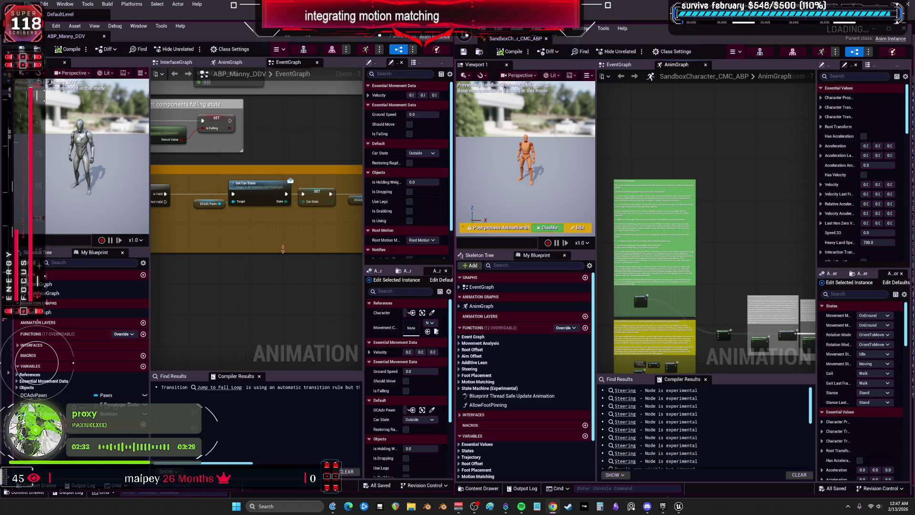
{"action": "scroll", "coordinate": [283, 248], "scroll_direction": "down", "scroll_amount": 4}
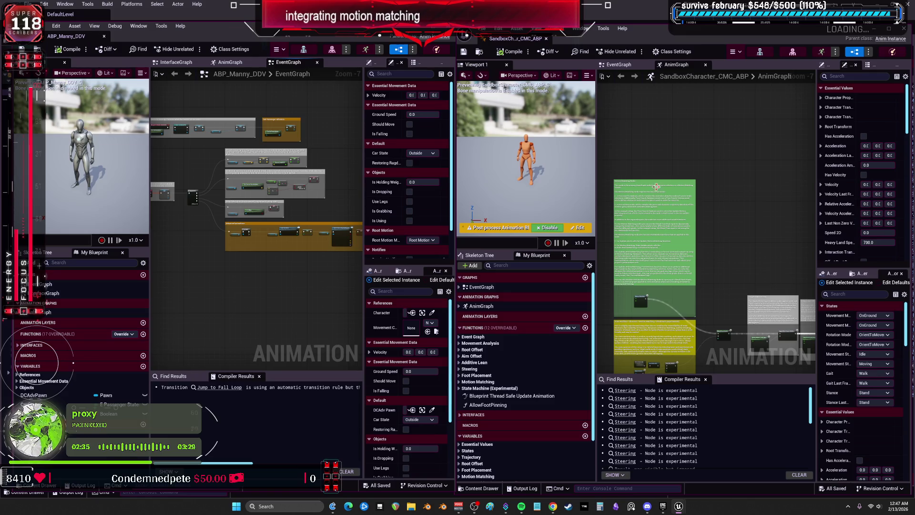
{"action": "double_click", "coordinate": [481, 287]}
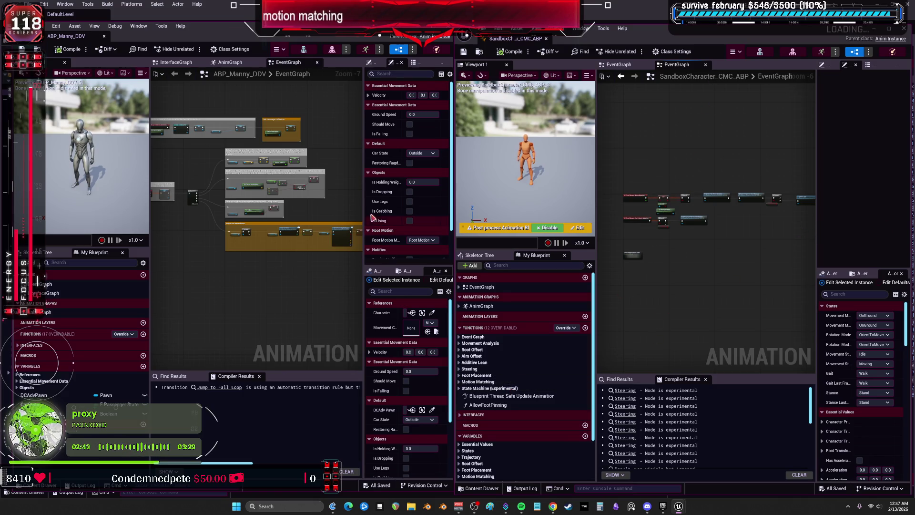
{"action": "left_click_drag", "start_coordinate": [364, 215], "coordinate": [425, 215]}
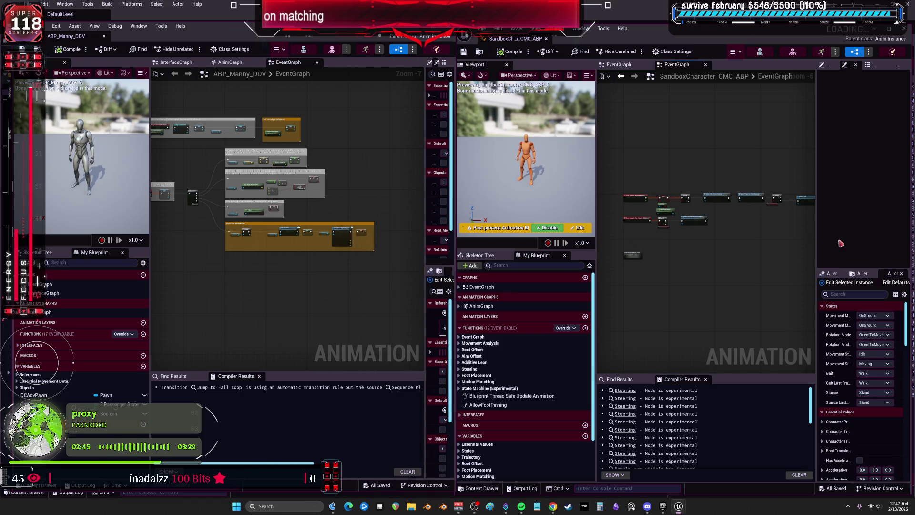
{"action": "left_click_drag", "start_coordinate": [816, 239], "coordinate": [867, 242]}
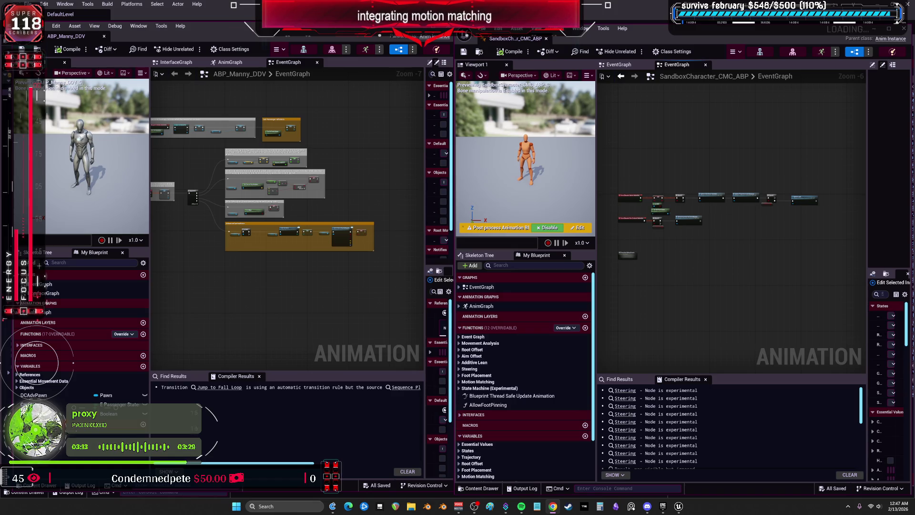
- Select the Set Passenger reference comment's nodes in ABP_Manny_DDV's EventGraph
{"action": "scroll", "coordinate": [273, 228], "scroll_direction": "up", "scroll_amount": 1}
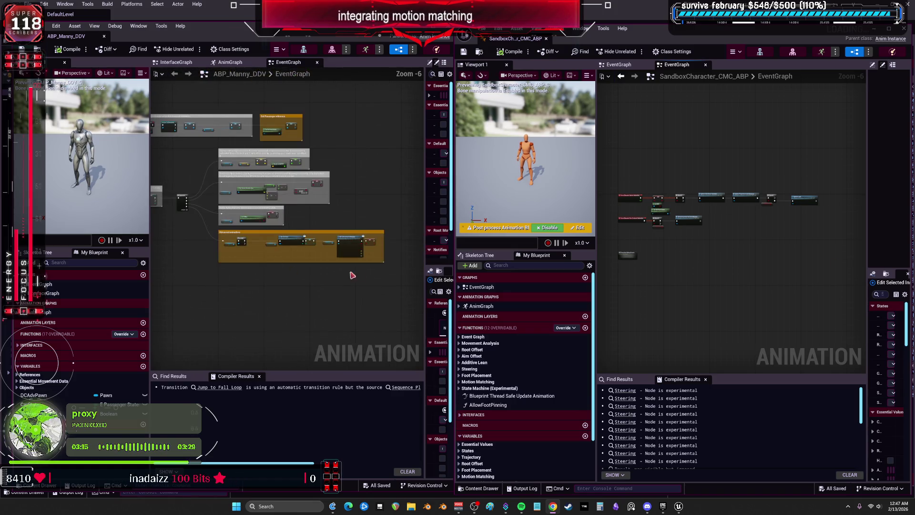
{"action": "left_click_drag", "start_coordinate": [401, 275], "coordinate": [223, 235]}
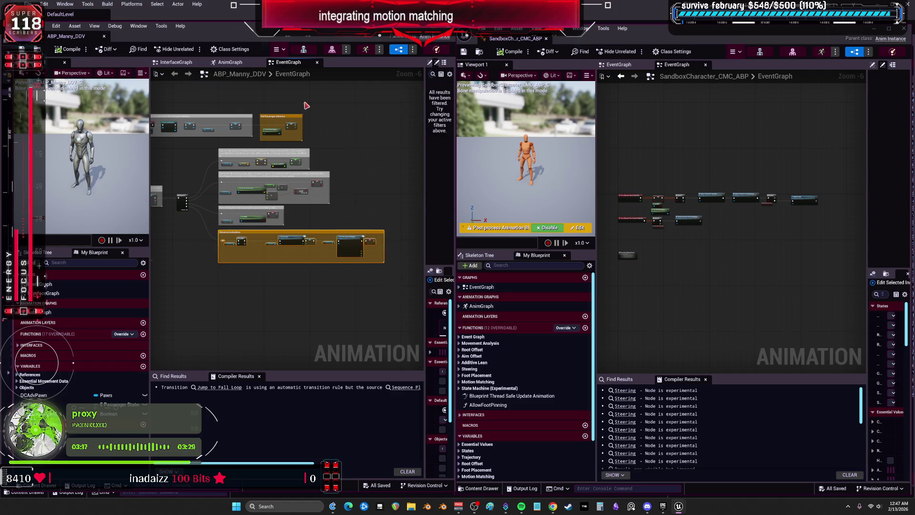
{"action": "scroll", "coordinate": [281, 105], "scroll_direction": "up", "scroll_amount": 3}
{"action": "mouse_move", "coordinate": [362, 114]}
{"action": "left_mouse_down"}
{"action": "mouse_move", "coordinate": [263, 198]}
{"action": "mouse_move", "coordinate": [216, 222]}
{"action": "mouse_move", "coordinate": [221, 216]}
{"action": "left_mouse_up"}
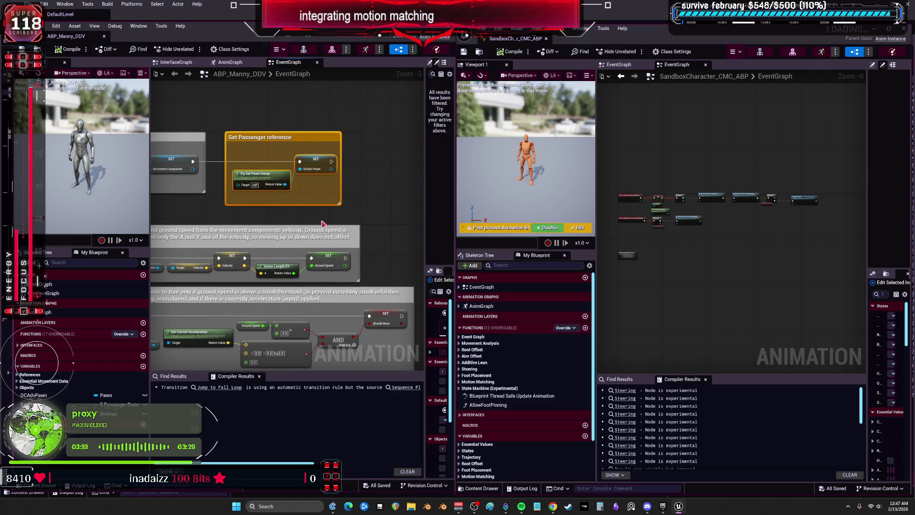
- Paste the nodes into SandboxCharacter_CMC_ABP's EventGraph above the existing graph
{"action": "left_click", "coordinate": [712, 217]}
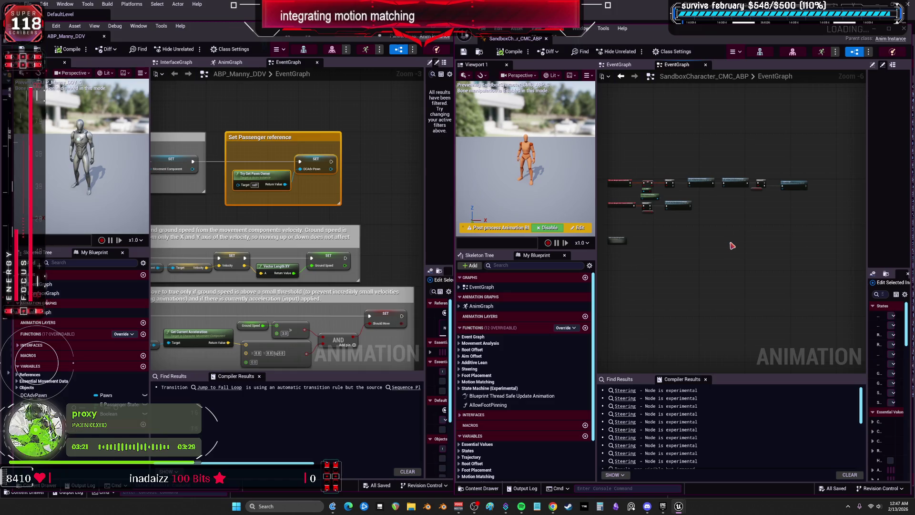
{"action": "key", "text": "ctrl+v"}
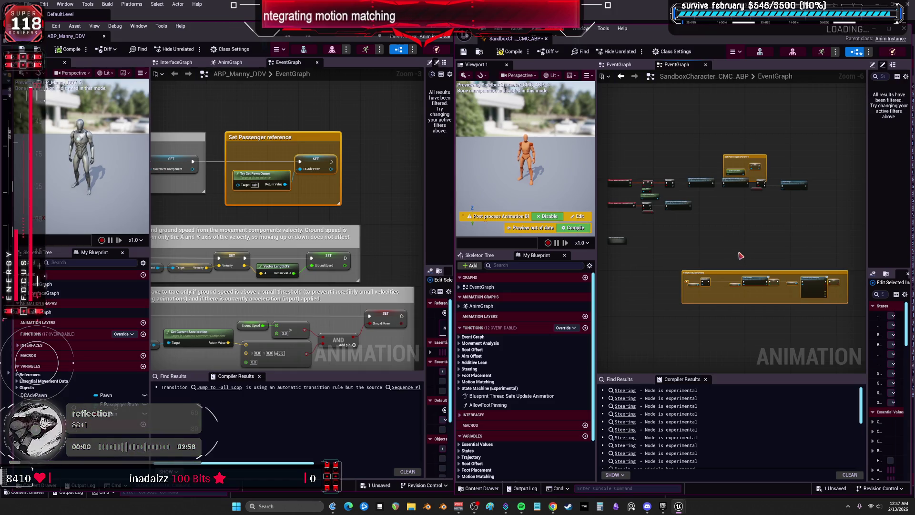
{"action": "mouse_move", "coordinate": [742, 179]}
{"action": "left_mouse_down"}
{"action": "mouse_move", "coordinate": [749, 168]}
{"action": "mouse_move", "coordinate": [698, 160]}
{"action": "left_mouse_up"}
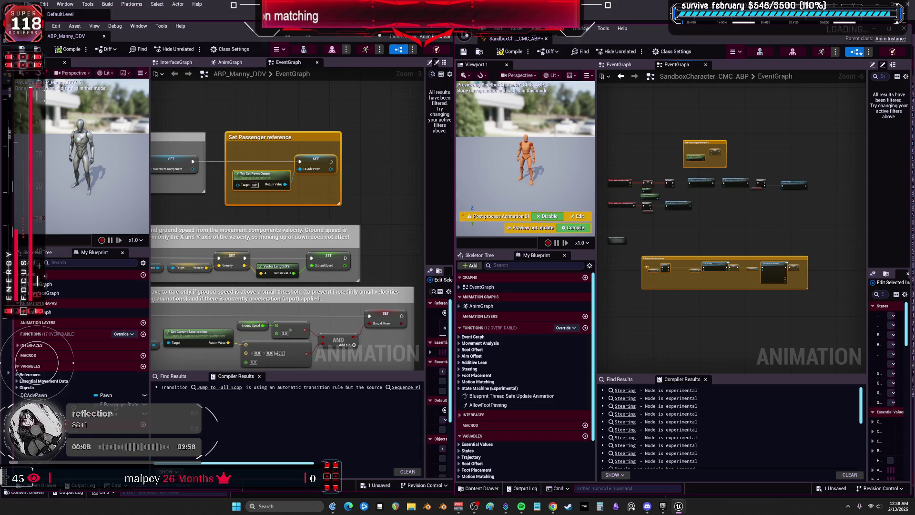
{"action": "scroll", "coordinate": [688, 246], "scroll_direction": "up", "scroll_amount": 4}
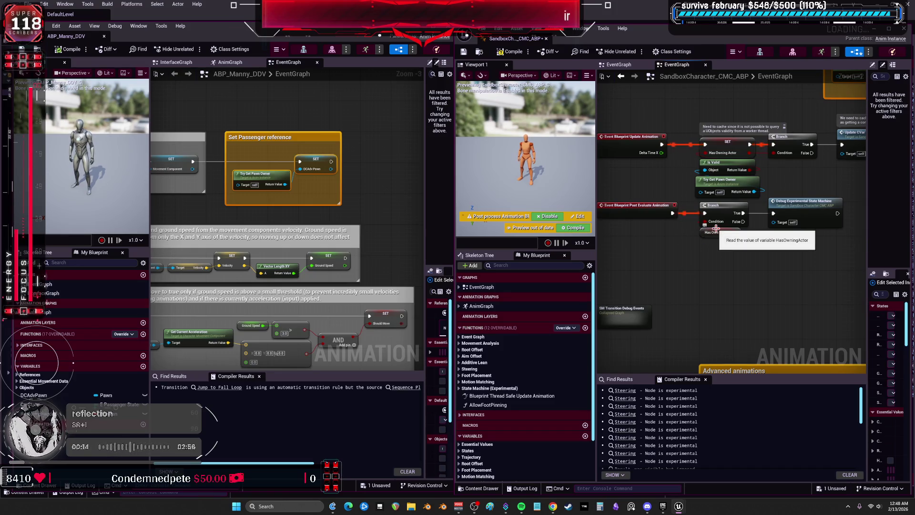
{"action": "scroll", "coordinate": [715, 164], "scroll_direction": "down", "scroll_amount": 2}
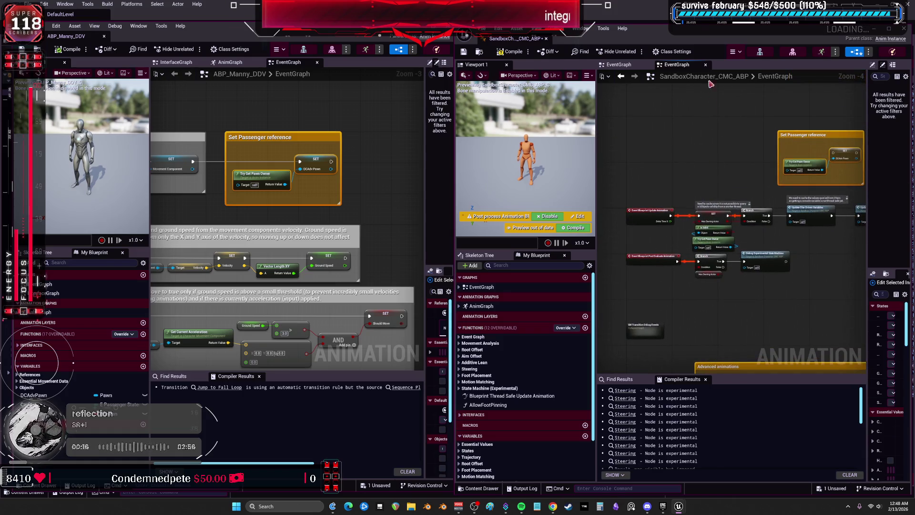
{"action": "double_click", "coordinate": [681, 43]}
- Close the duplicate EventGraph tab and bring the Set Passenger reference group into view
{"action": "scroll", "coordinate": [368, 92], "scroll_direction": "up", "scroll_amount": 1}
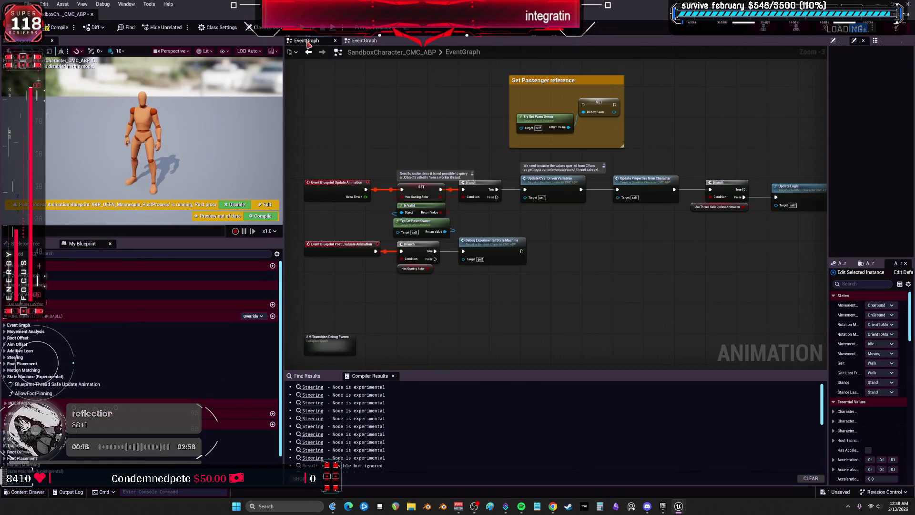
{"action": "scroll", "coordinate": [367, 91], "scroll_direction": "down", "scroll_amount": 3}
{"action": "scroll", "coordinate": [366, 90], "scroll_direction": "up", "scroll_amount": 3}
{"action": "left_click", "coordinate": [364, 40]}
{"action": "left_click", "coordinate": [393, 41]}
{"action": "scroll", "coordinate": [390, 258], "scroll_direction": "up", "scroll_amount": 4}
{"action": "left_click_drag", "start_coordinate": [589, 179], "coordinate": [623, 61]}
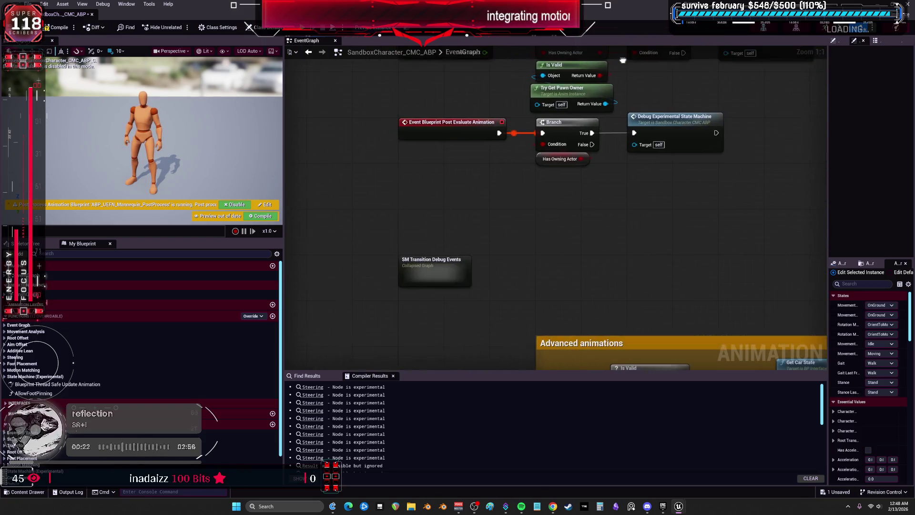
{"action": "scroll", "coordinate": [593, 285], "scroll_direction": "down", "scroll_amount": 5}
{"action": "mouse_move", "coordinate": [596, 271]}
{"action": "left_mouse_down"}
{"action": "mouse_move", "coordinate": [462, 306]}
{"action": "mouse_move", "coordinate": [517, 188]}
{"action": "left_mouse_up"}
{"action": "scroll", "coordinate": [462, 306], "scroll_direction": "up", "scroll_amount": 4}
- Add an Event Blueprint Initialize Animation node and wire it to the passenger SET node
{"action": "right_click", "coordinate": [471, 167]}
{"action": "type", "text": "ini"}
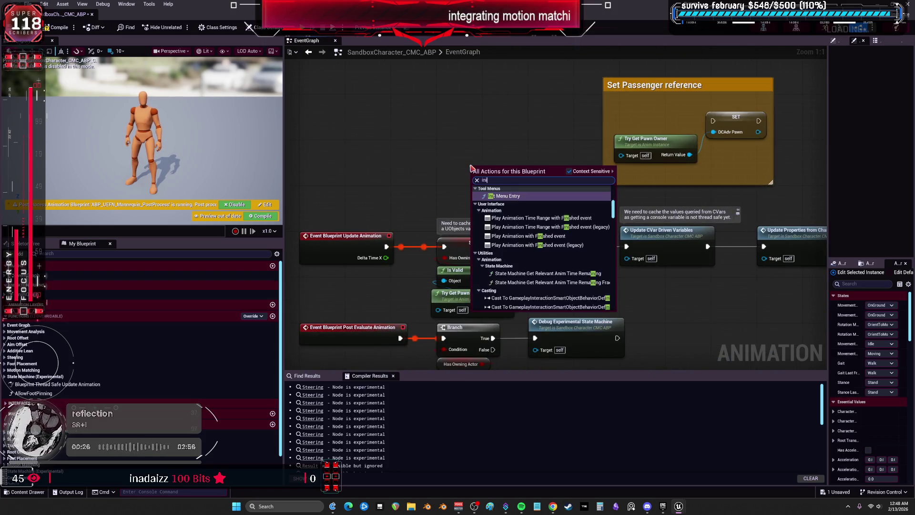
{"action": "type", "text": "tialize anim"}
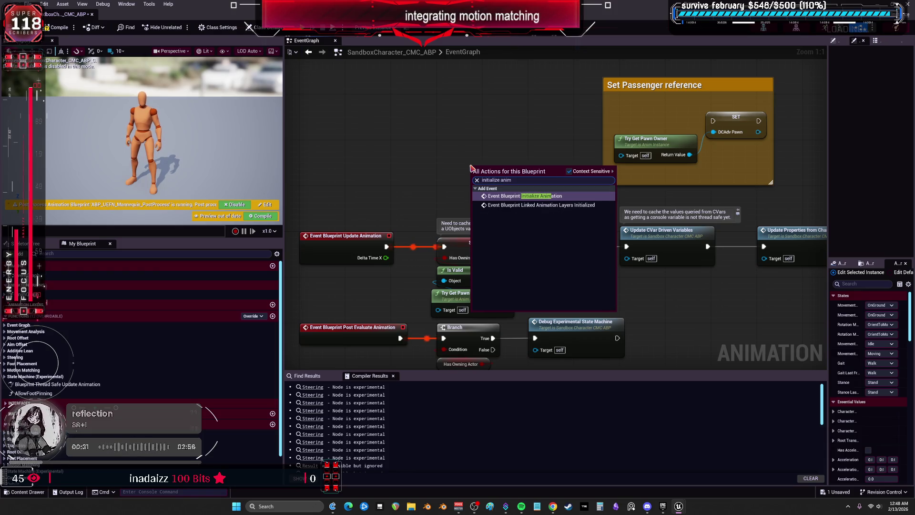
{"action": "key", "text": "Return"}
{"action": "mouse_move", "coordinate": [524, 179]}
{"action": "left_mouse_down"}
{"action": "mouse_move", "coordinate": [493, 138]}
{"action": "mouse_move", "coordinate": [713, 120]}
{"action": "left_mouse_up"}
{"action": "left_click_drag", "start_coordinate": [505, 124], "coordinate": [505, 107]}
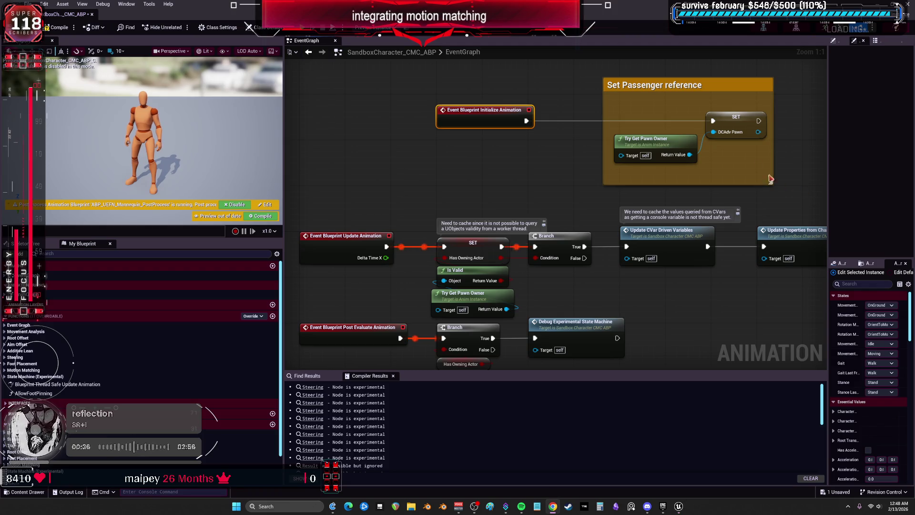
{"action": "left_click", "coordinate": [728, 117]}
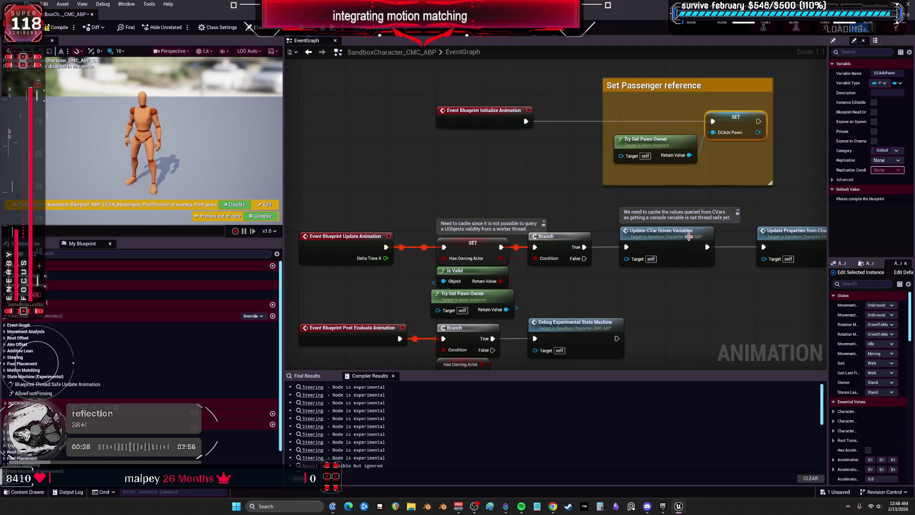
- Select the Advanced animations nodes and pick the Enter/Exit Linked Anim Graph node in the AnimGraph
{"action": "scroll", "coordinate": [547, 233], "scroll_direction": "down", "scroll_amount": 2}
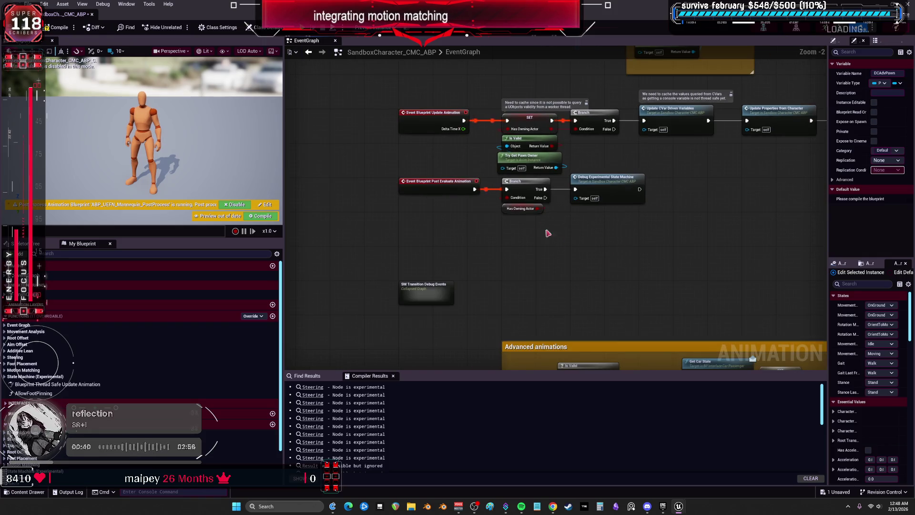
{"action": "mouse_move", "coordinate": [644, 153]}
{"action": "left_mouse_down"}
{"action": "mouse_move", "coordinate": [598, 177]}
{"action": "mouse_move", "coordinate": [574, 163]}
{"action": "left_mouse_up"}
{"action": "scroll", "coordinate": [582, 183], "scroll_direction": "down", "scroll_amount": 2}
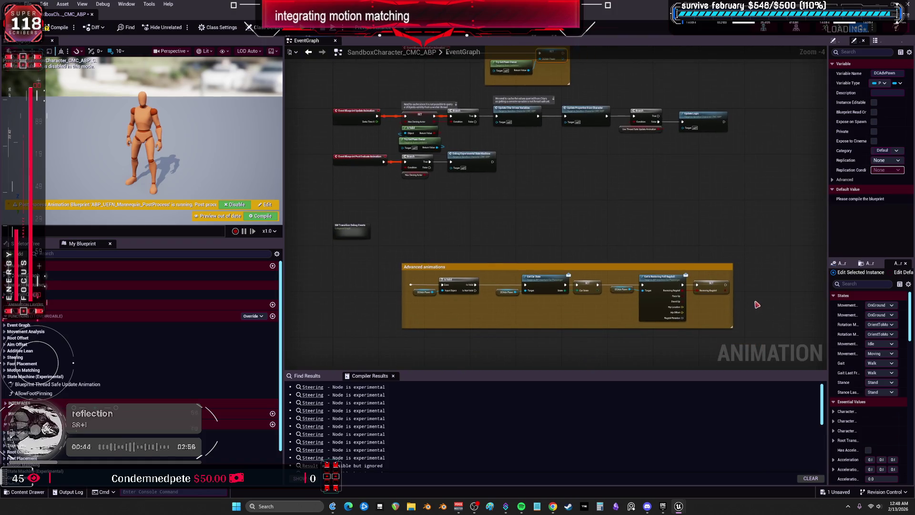
{"action": "mouse_move", "coordinate": [764, 351]}
{"action": "left_mouse_down"}
{"action": "mouse_move", "coordinate": [453, 238]}
{"action": "mouse_move", "coordinate": [394, 227]}
{"action": "left_mouse_up"}
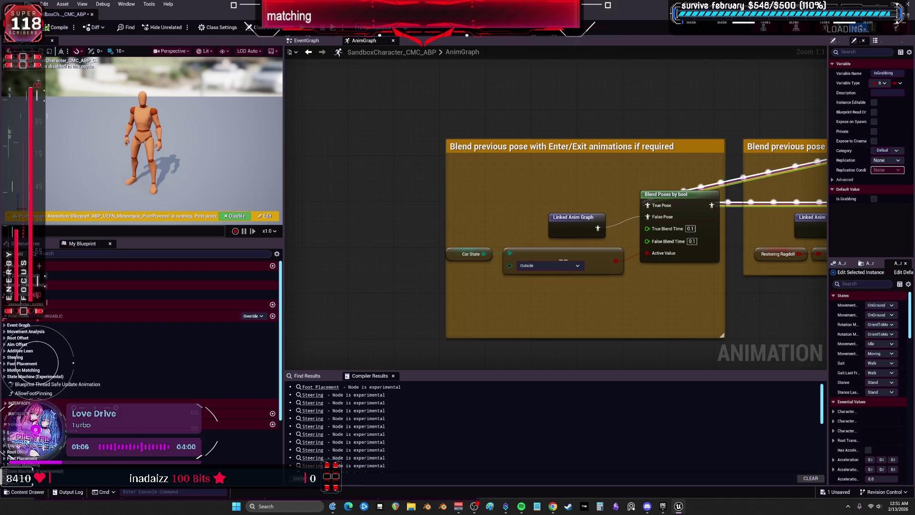
{"action": "left_click", "coordinate": [576, 225]}
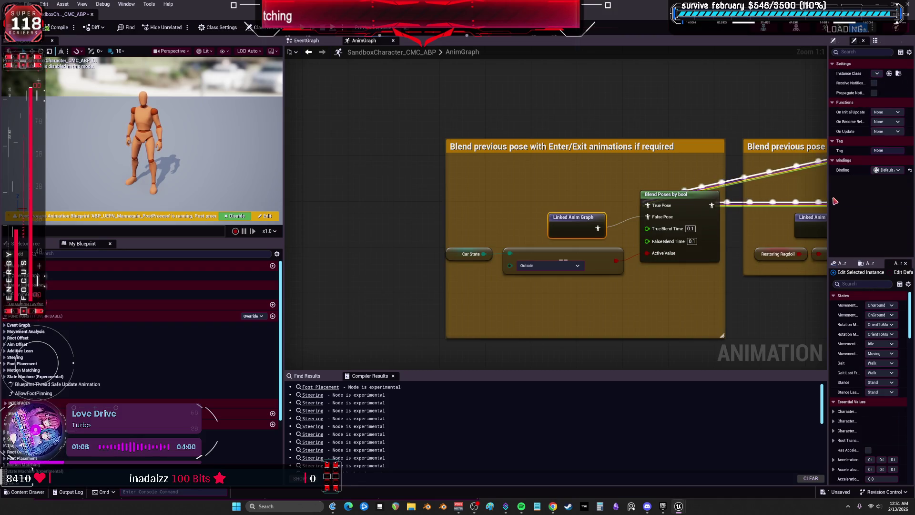
- Widen the Details panel and browse the Linked Anim Graph's Instance Class list without choosing
{"action": "left_click_drag", "start_coordinate": [829, 201], "coordinate": [641, 201]}
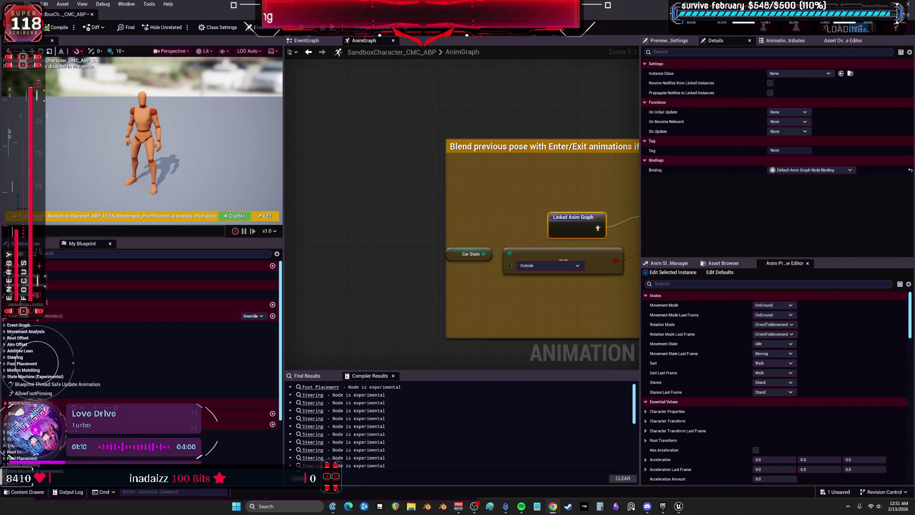
{"action": "left_click", "coordinate": [791, 73]}
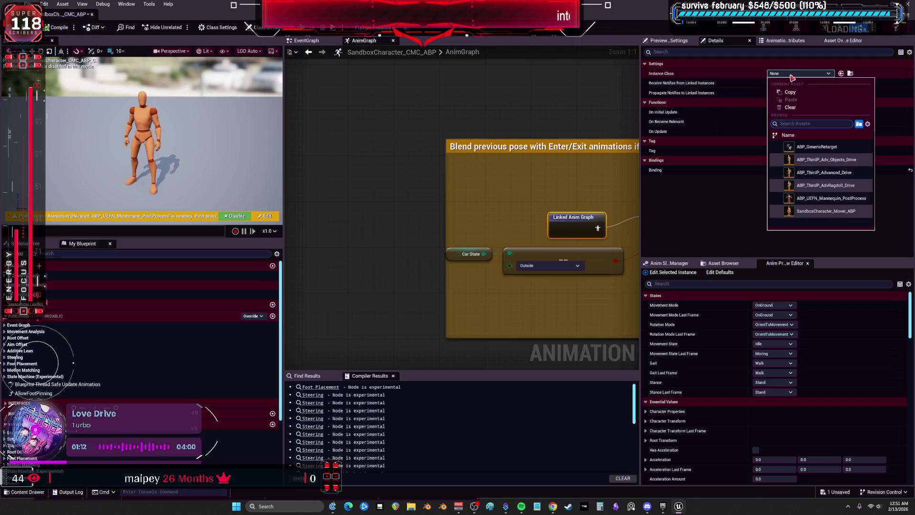
{"action": "left_click", "coordinate": [847, 176]}
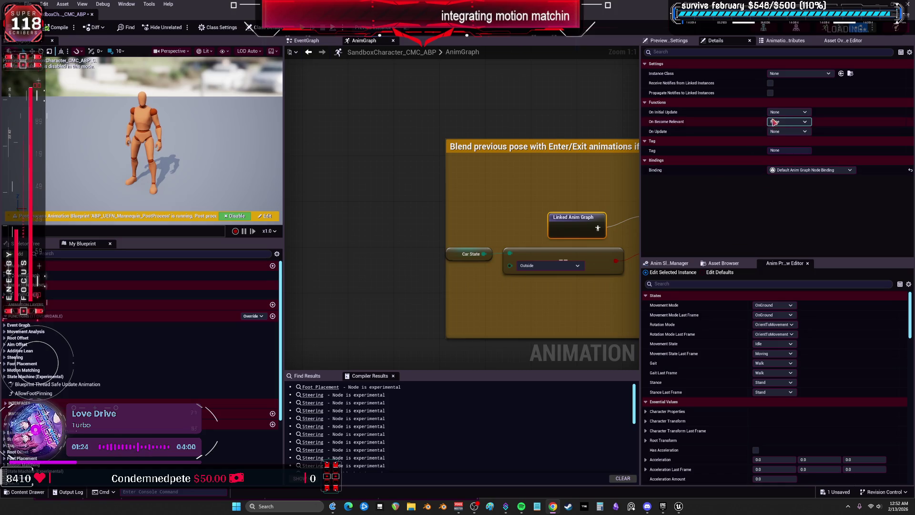
{"action": "left_click", "coordinate": [800, 73]}
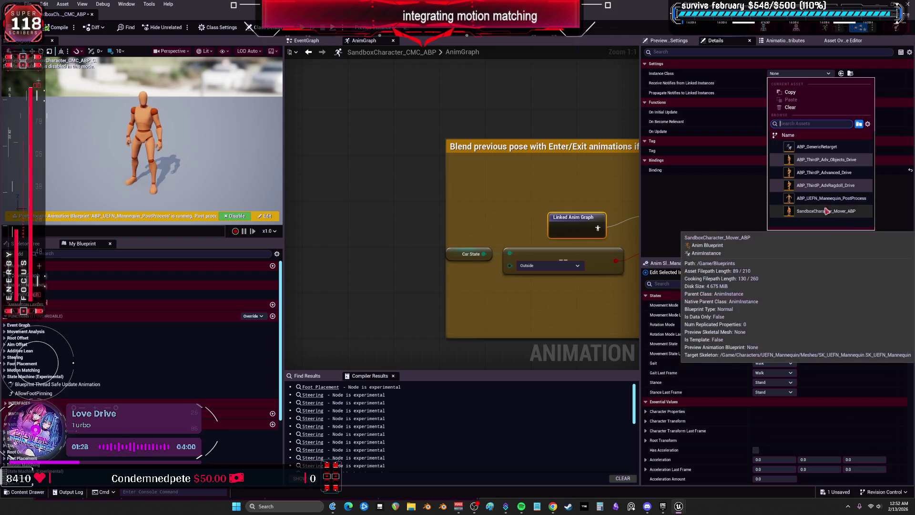
{"action": "left_click", "coordinate": [842, 176]}
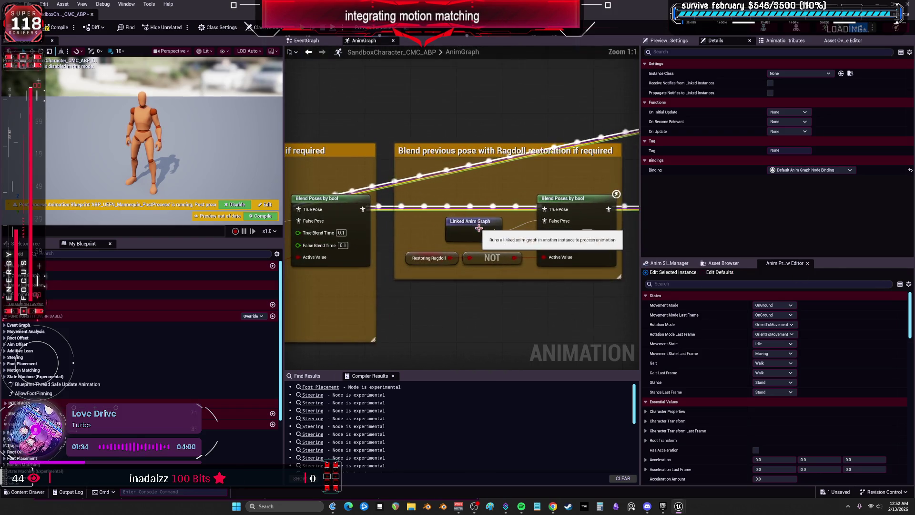
{"action": "left_click", "coordinate": [800, 74]}
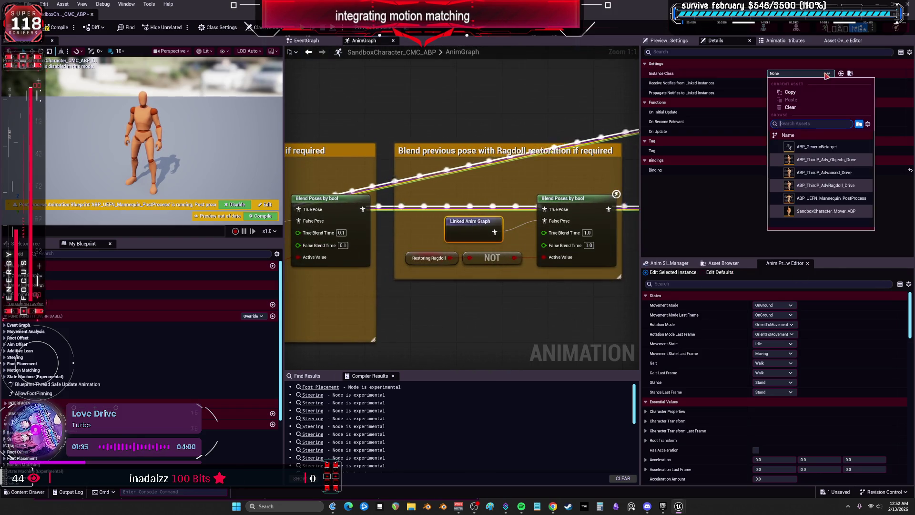
{"action": "left_click", "coordinate": [852, 186]}
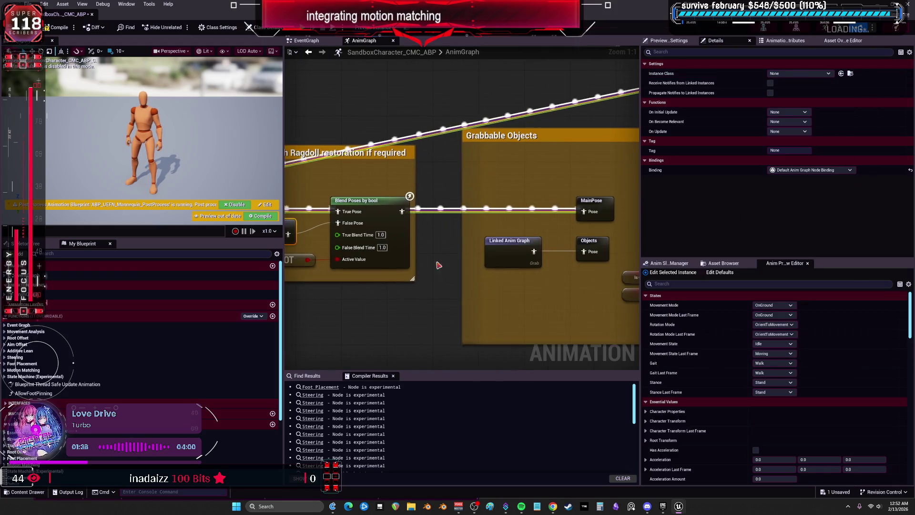
{"action": "left_click", "coordinate": [801, 74]}
- Set the ragdoll node to ABP_ThirdP_AdvRagdoll_Drive, Grab to ABP_ThirdP_Adv_Objects_Drive, and compile
{"action": "left_click", "coordinate": [766, 95]}
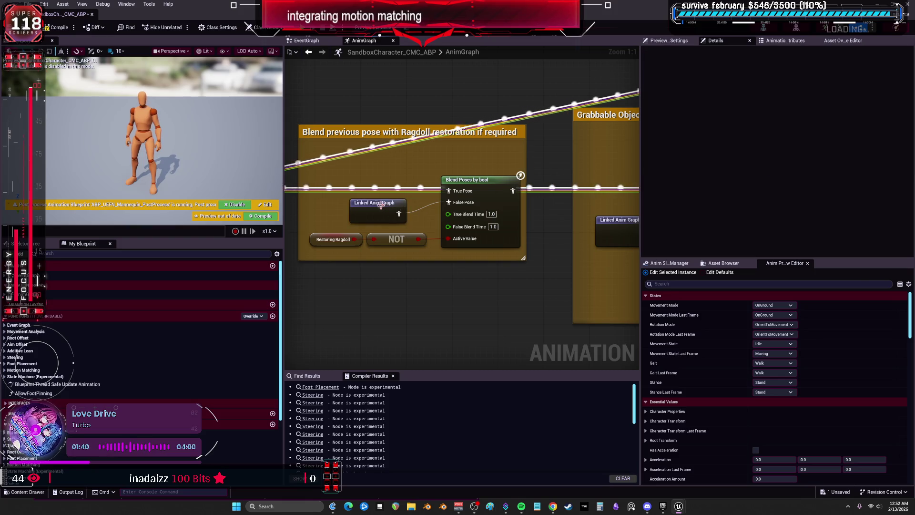
{"action": "left_click", "coordinate": [793, 74]}
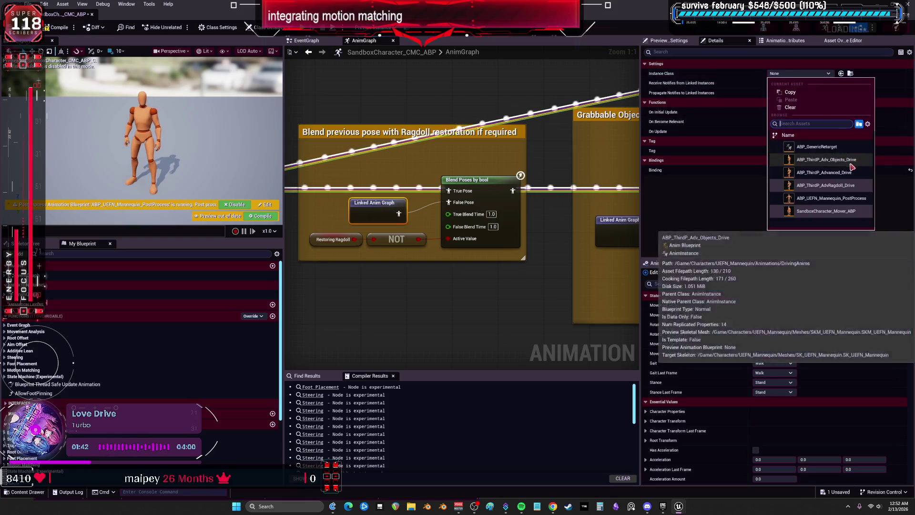
{"action": "mouse_move", "coordinate": [847, 189]}
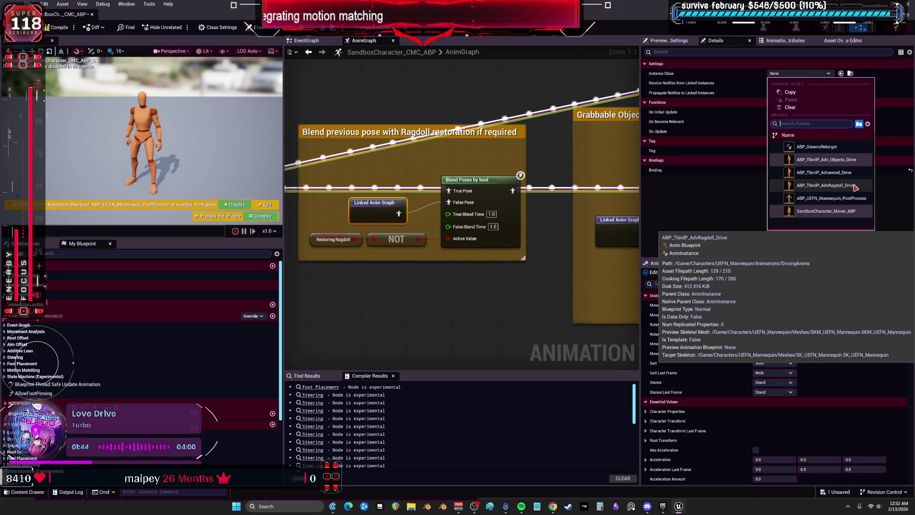
{"action": "left_click", "coordinate": [757, 196]}
{"action": "left_click", "coordinate": [520, 222]}
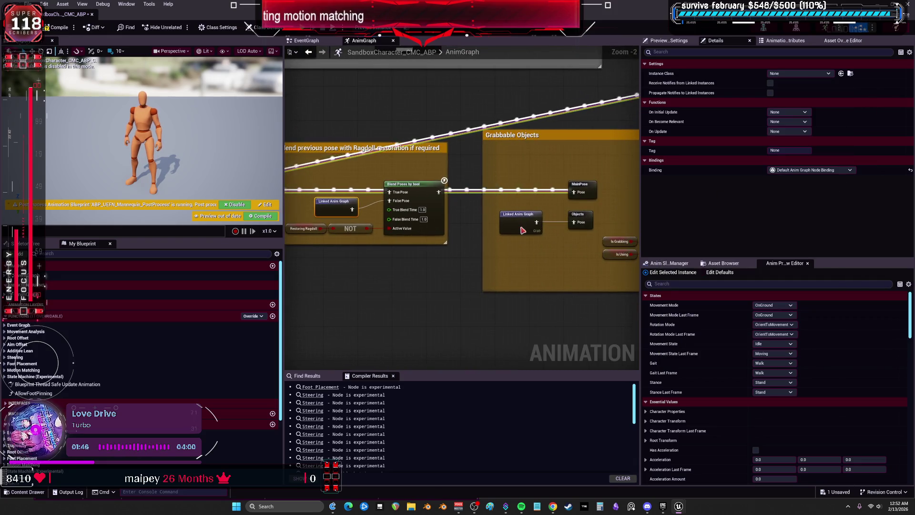
{"action": "left_click", "coordinate": [810, 74]}
{"action": "left_click", "coordinate": [843, 163]}
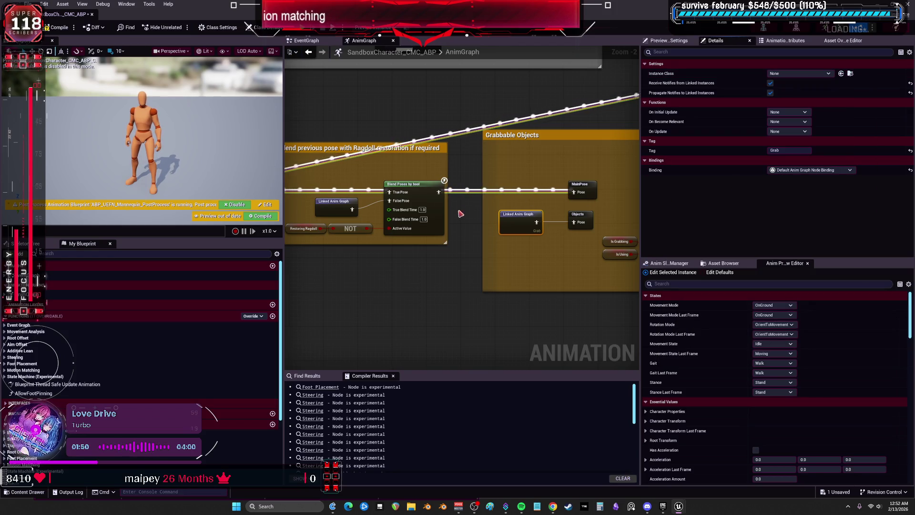
{"action": "left_click", "coordinate": [57, 28]}
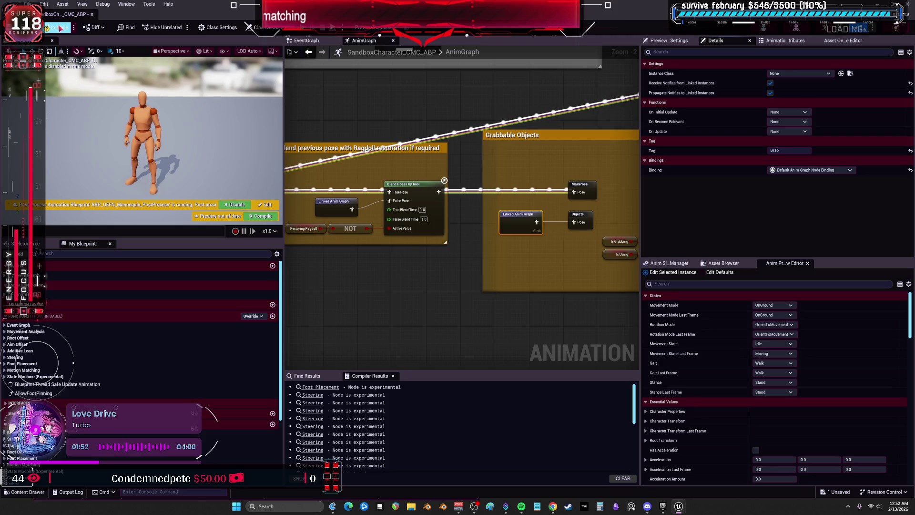
- Inspect the AdvRagdoll_Drive and Advanced_Drive linked nodes, then pan to the Layered blend per bone nodes
{"action": "left_click", "coordinate": [344, 205]}
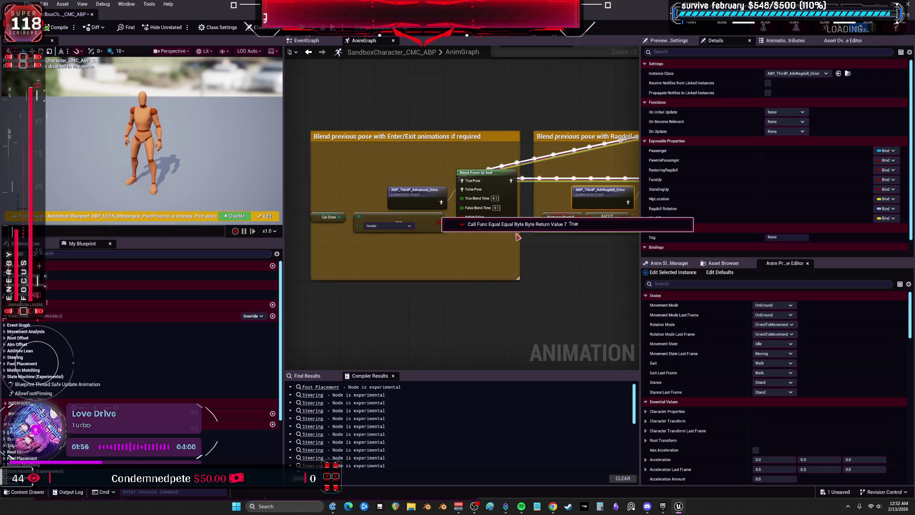
{"action": "left_click", "coordinate": [431, 199]}
{"action": "scroll", "coordinate": [403, 185], "scroll_direction": "down", "scroll_amount": 2}
{"action": "mouse_move", "coordinate": [403, 184]}
{"action": "left_mouse_down"}
{"action": "mouse_move", "coordinate": [397, 153]}
{"action": "mouse_move", "coordinate": [351, 149]}
{"action": "left_mouse_up"}
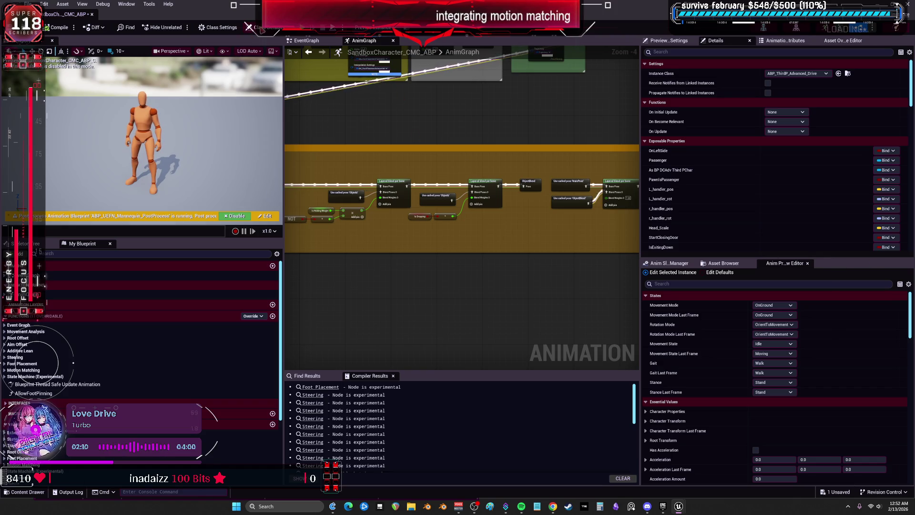
{"action": "scroll", "coordinate": [735, 140], "scroll_direction": "down", "scroll_amount": 10}
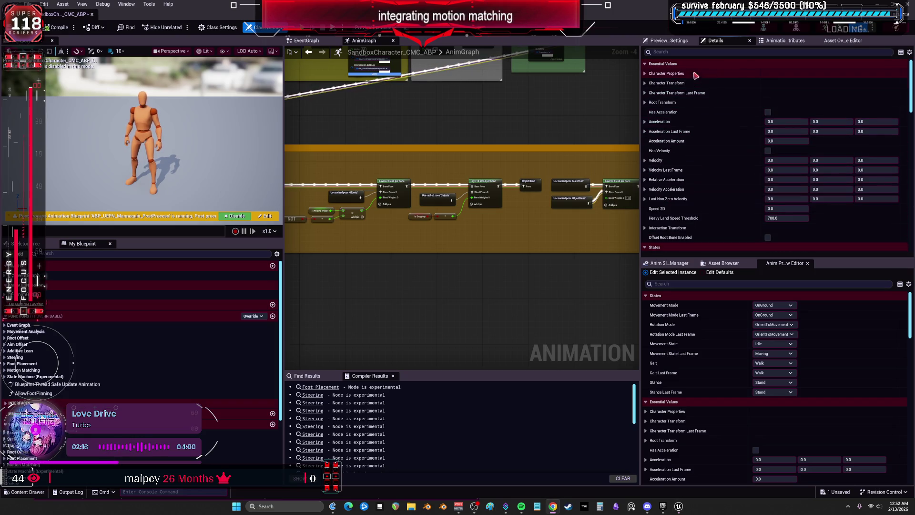
- Enable Receive and Propagate Notifies for Linked Instances, compile with F7, and start a standalone play-test
{"action": "left_click", "coordinate": [775, 41]}
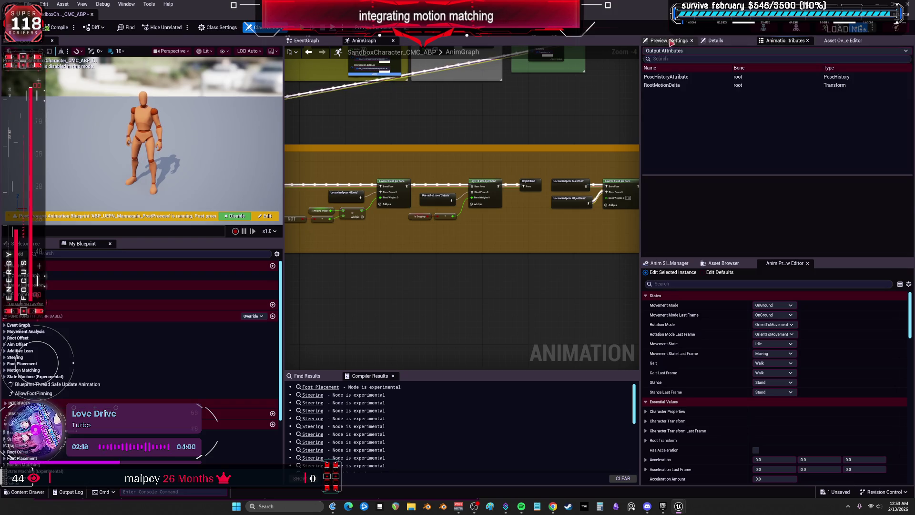
{"action": "left_click", "coordinate": [715, 41]}
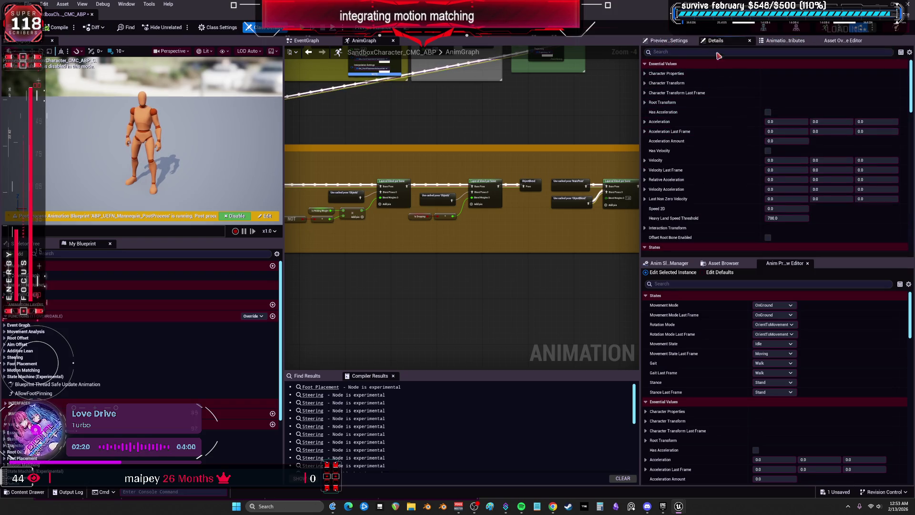
{"action": "scroll", "coordinate": [733, 150], "scroll_direction": "down", "scroll_amount": 15}
{"action": "scroll", "coordinate": [729, 142], "scroll_direction": "down", "scroll_amount": 10}
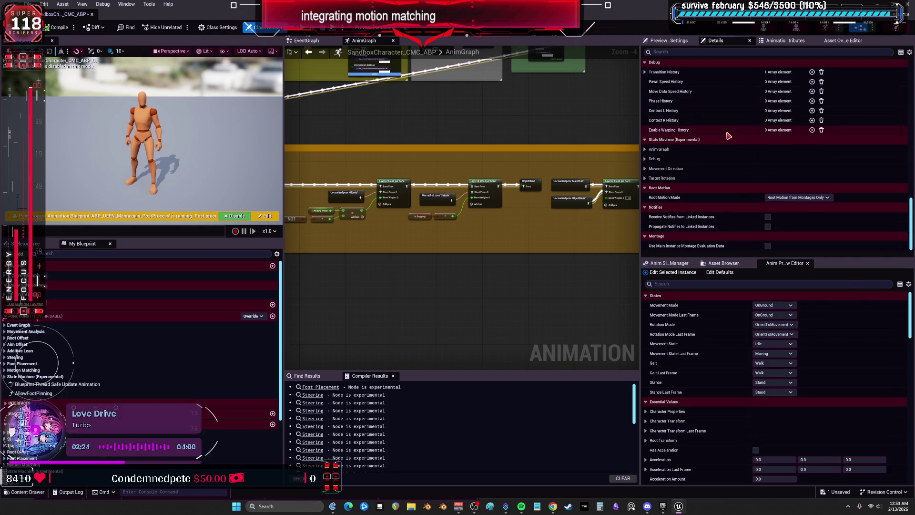
{"action": "left_click", "coordinate": [767, 226]}
{"action": "left_click", "coordinate": [767, 217]}
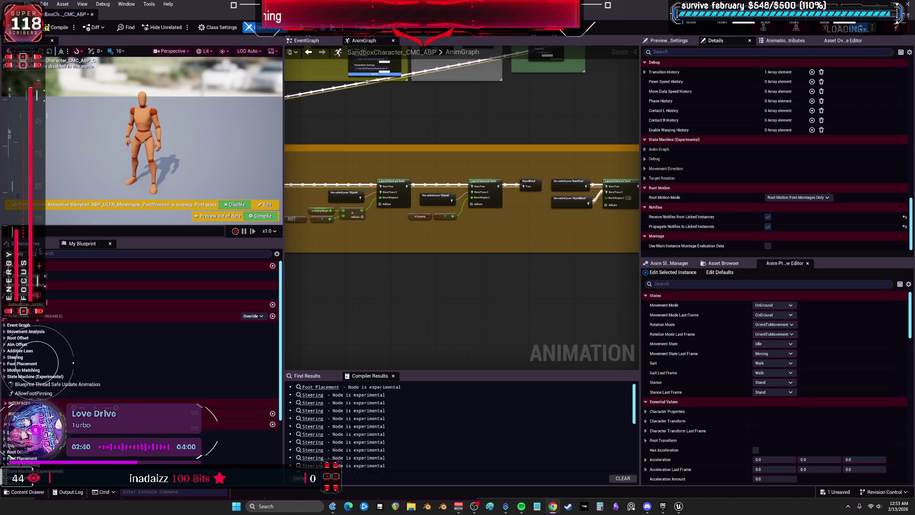
{"action": "key", "text": "F7"}
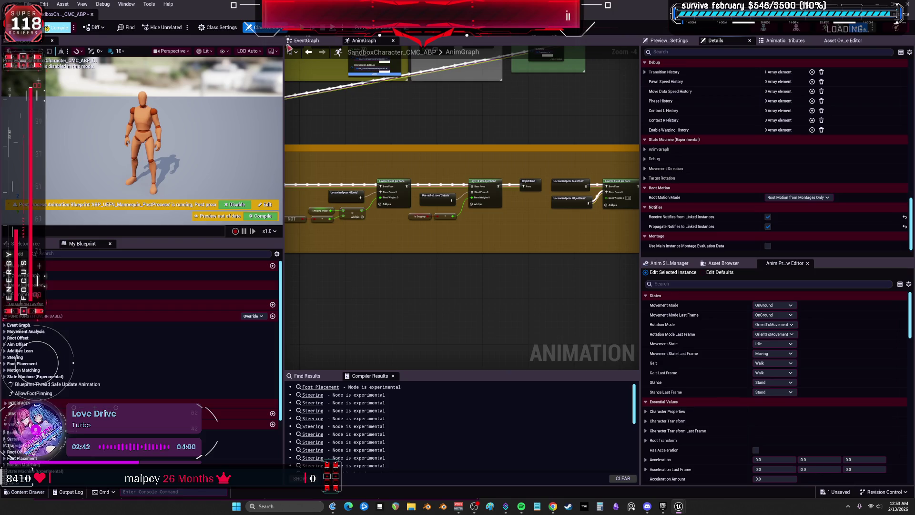
{"action": "left_click", "coordinate": [305, 28]}
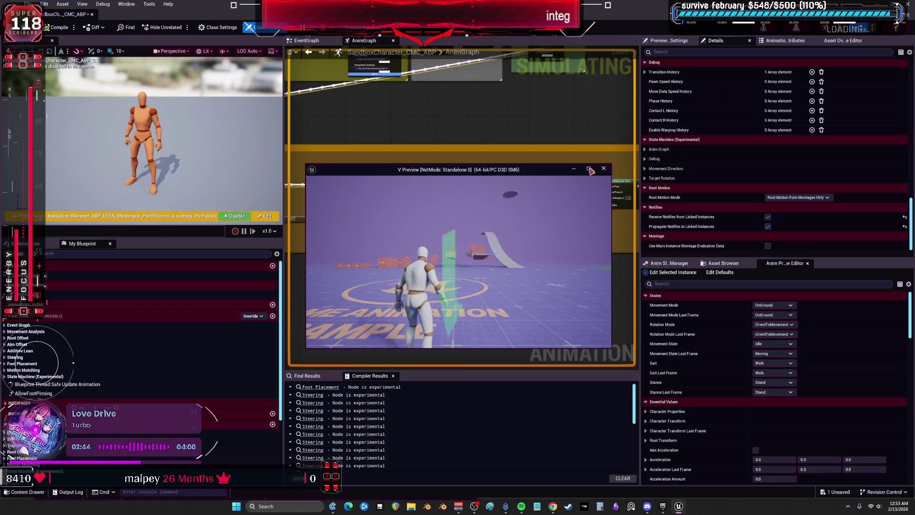
- Maximize the play-test window, run the character to the red car and get in
{"action": "left_click", "coordinate": [589, 169]}
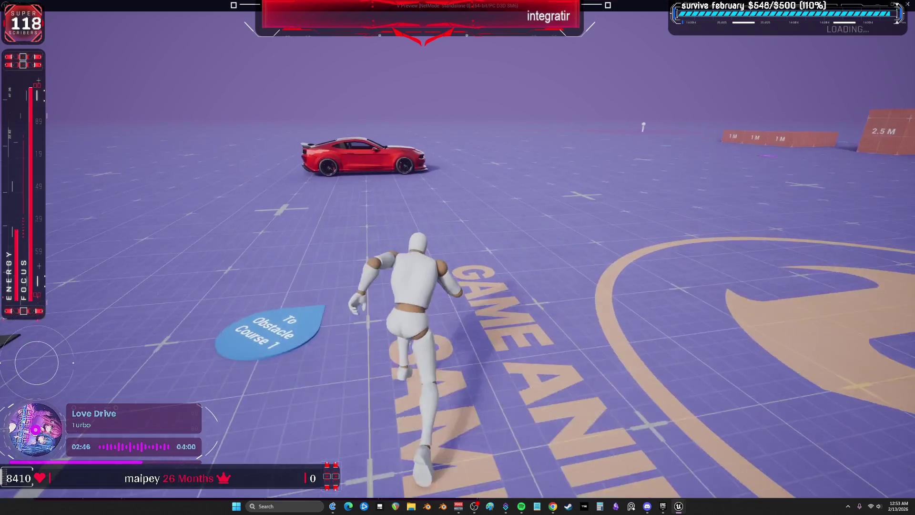
{"action": "key", "text": "w"}
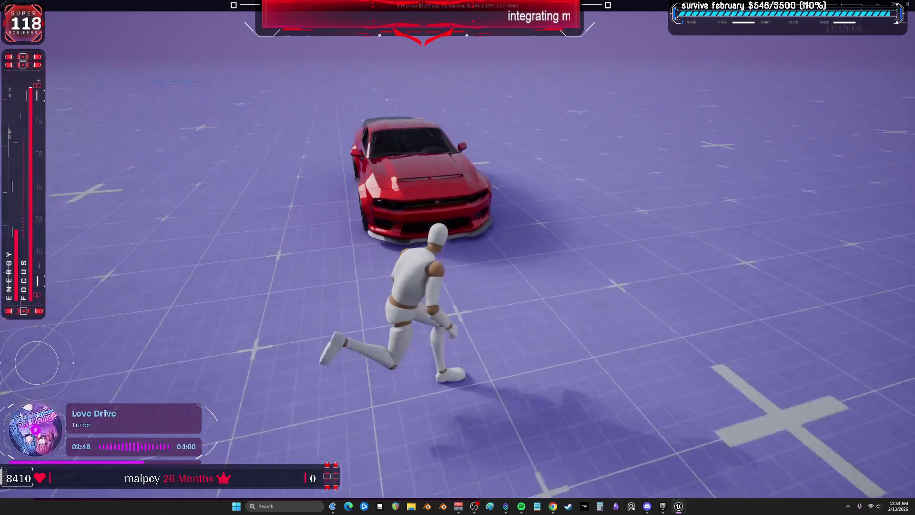
{"action": "key", "text": "e"}
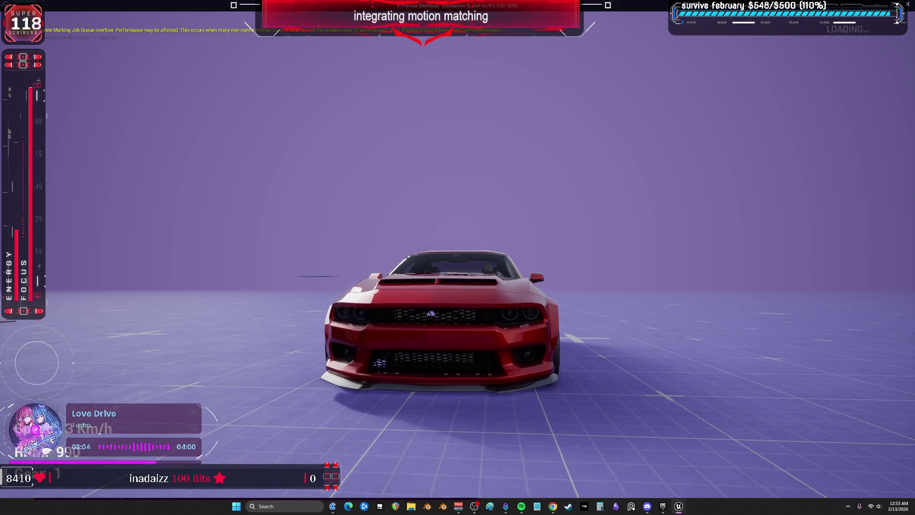
- Drive the car forward, steer left and reverse, then end the play-test and return to the editor
{"action": "key", "text": "w"}
{"action": "key", "text": "a"}
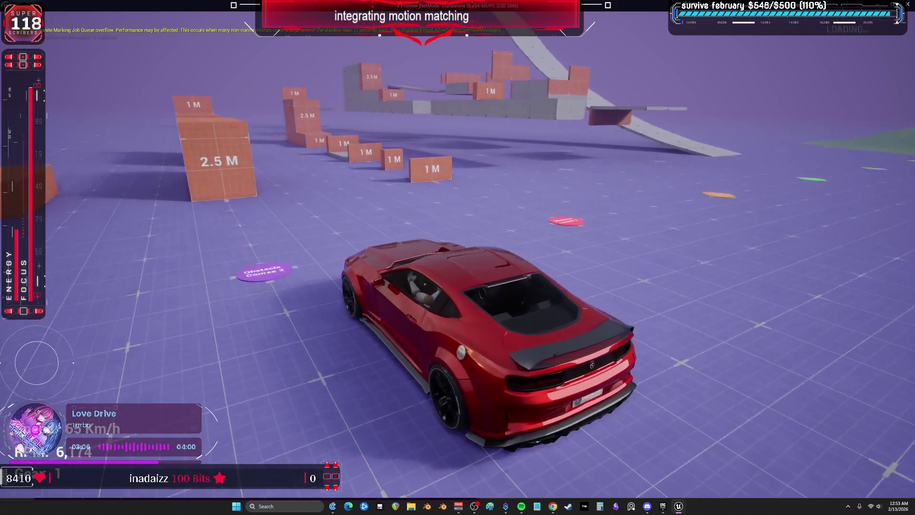
{"action": "key", "text": "s"}
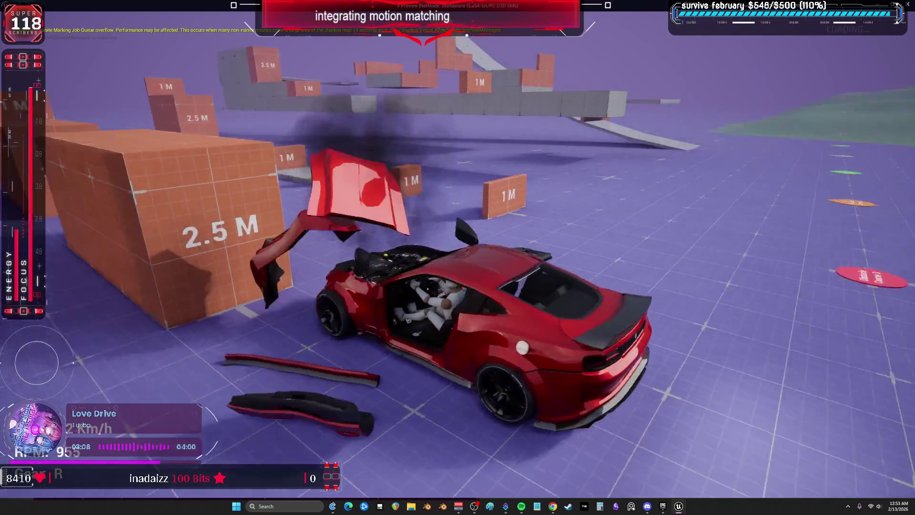
{"action": "key", "text": "Escape"}
{"action": "key", "text": "alt+Tab"}
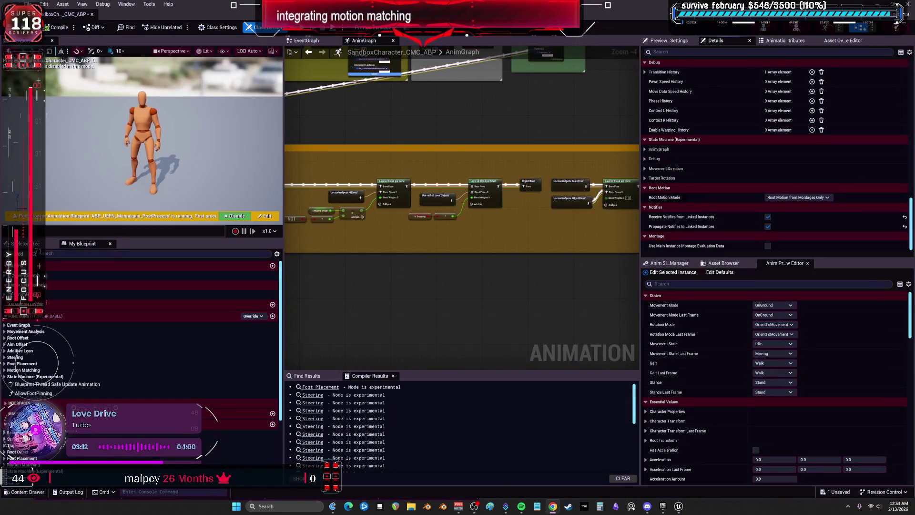
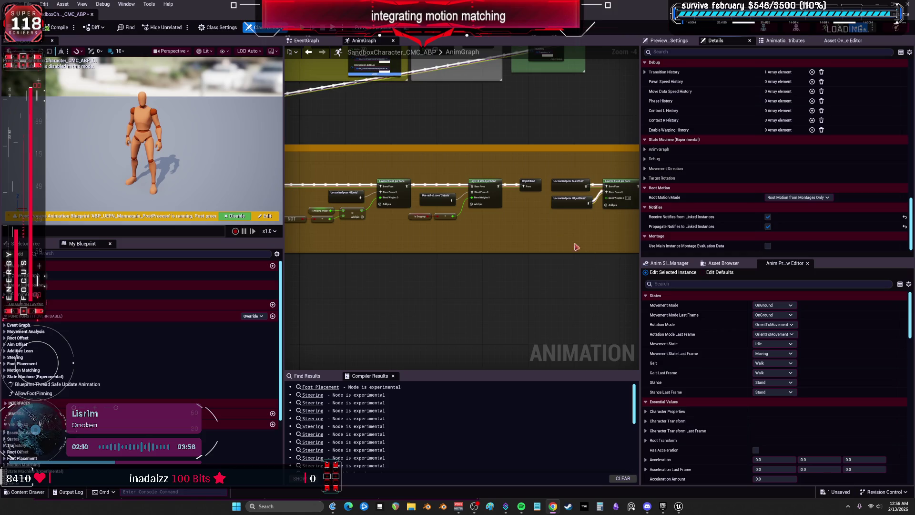
- Widen the AnimGraph area, then save SandboxCharacter_CMC_ABP with Ctrl+S and re-maximize the editor
{"action": "left_click_drag", "start_coordinate": [641, 233], "coordinate": [774, 233]}
{"action": "scroll", "coordinate": [593, 226], "scroll_direction": "down", "scroll_amount": 1}
{"action": "scroll", "coordinate": [542, 184], "scroll_direction": "up", "scroll_amount": 4}
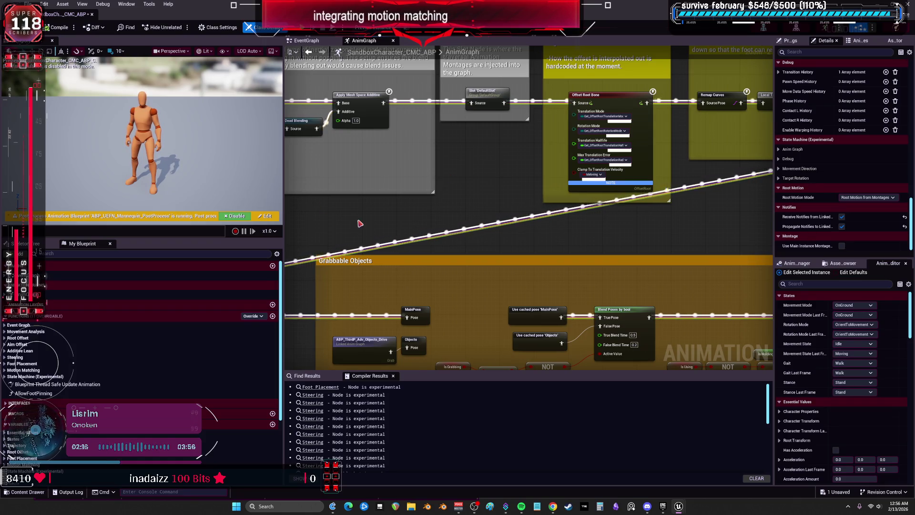
{"action": "key", "text": "super+Down"}
{"action": "key", "text": "ctrl+s"}
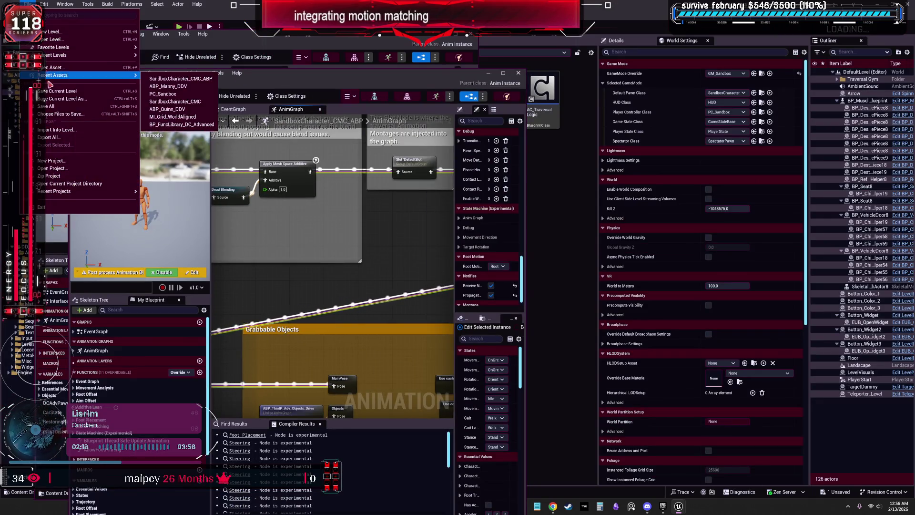
{"action": "left_click_drag", "start_coordinate": [286, 73], "coordinate": [419, 65]}
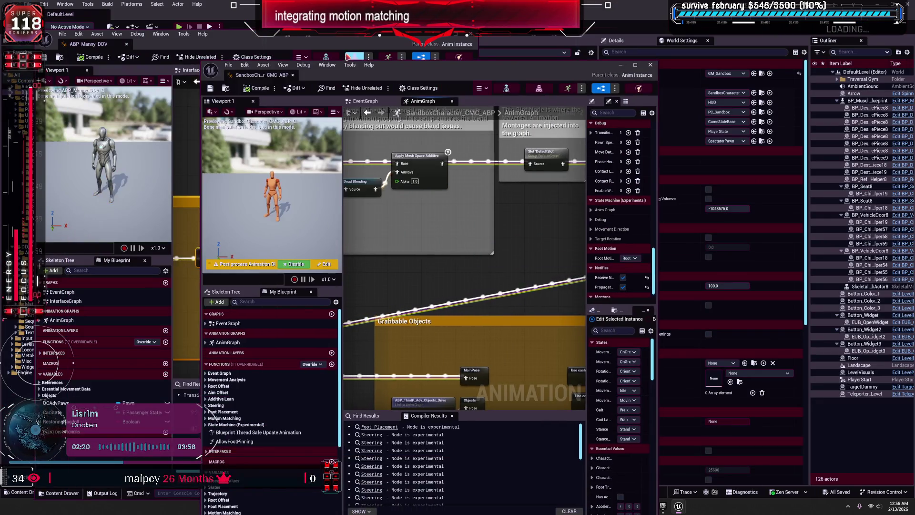
{"action": "key", "text": "super+Up"}
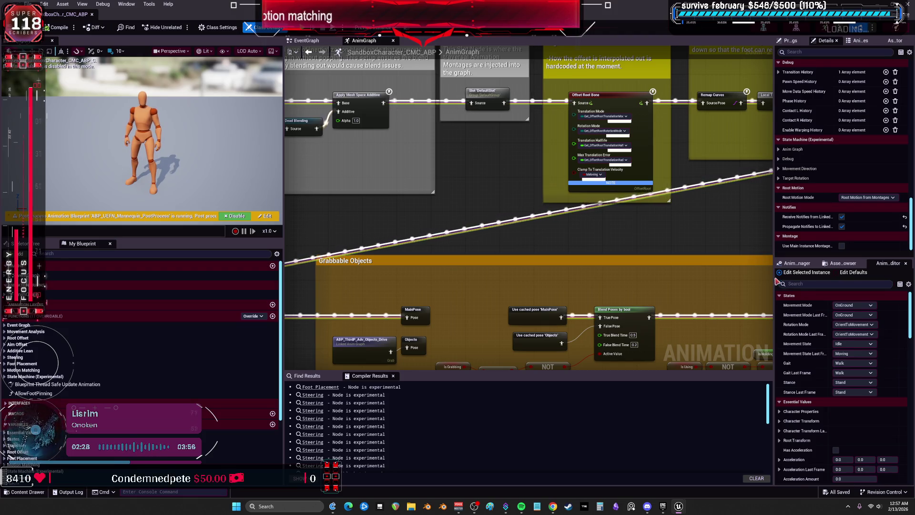
- Widen the AnimGraph panel and pan to the Offset Root Bone, Foot Placement and Leg IK nodes
{"action": "scroll", "coordinate": [528, 207], "scroll_direction": "down", "scroll_amount": 2}
{"action": "scroll", "coordinate": [465, 240], "scroll_direction": "up", "scroll_amount": 2}
{"action": "scroll", "coordinate": [464, 240], "scroll_direction": "up", "scroll_amount": 2}
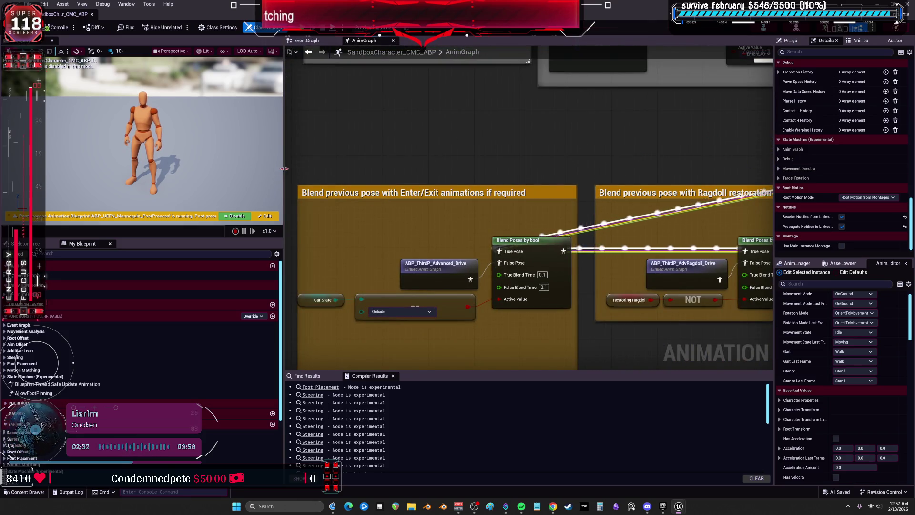
{"action": "left_click_drag", "start_coordinate": [282, 171], "coordinate": [141, 171]}
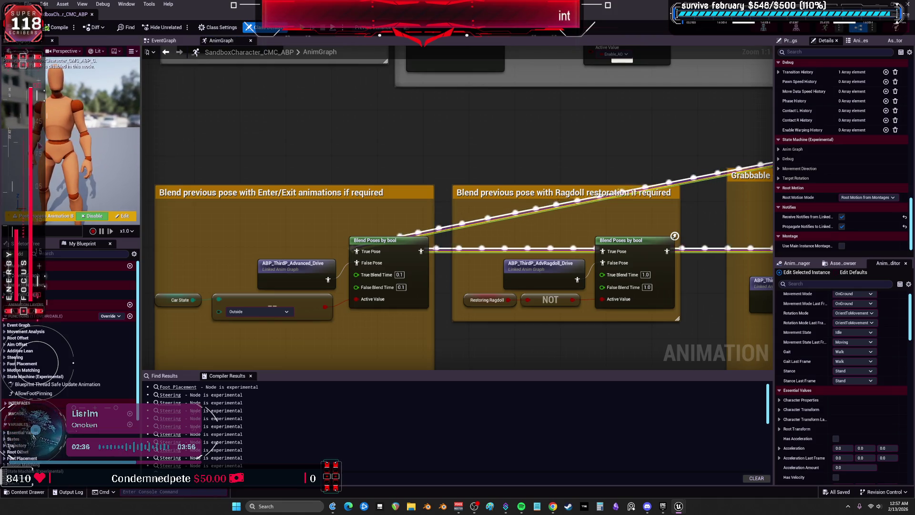
{"action": "scroll", "coordinate": [437, 211], "scroll_direction": "down", "scroll_amount": 6}
{"action": "scroll", "coordinate": [438, 211], "scroll_direction": "up", "scroll_amount": 2}
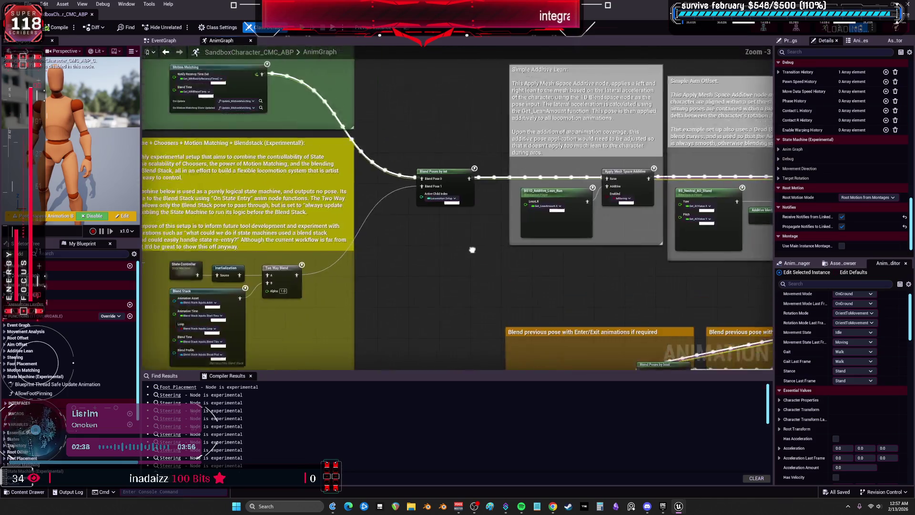
{"action": "mouse_move", "coordinate": [762, 291]}
{"action": "left_mouse_down"}
{"action": "mouse_move", "coordinate": [582, 262]}
{"action": "mouse_move", "coordinate": [658, 175]}
{"action": "mouse_move", "coordinate": [476, 162]}
{"action": "left_mouse_up"}
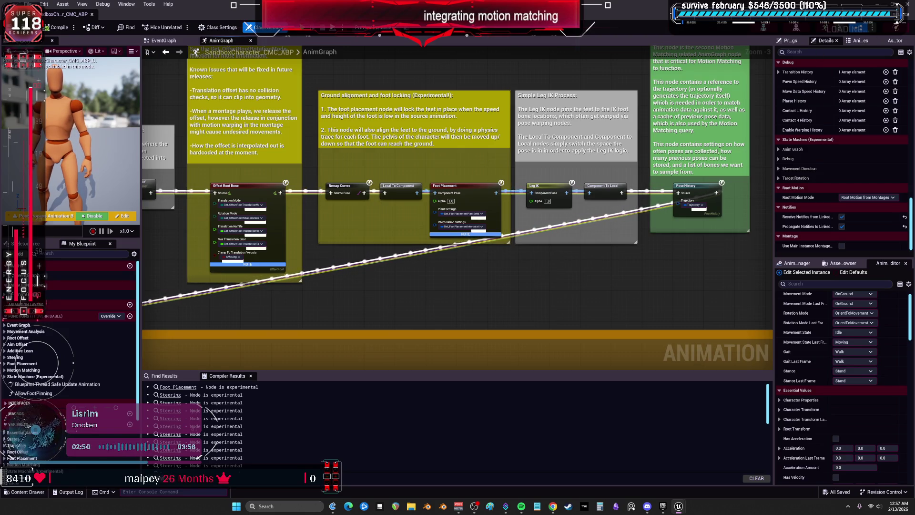
{"action": "key", "text": "alt+Tab"}
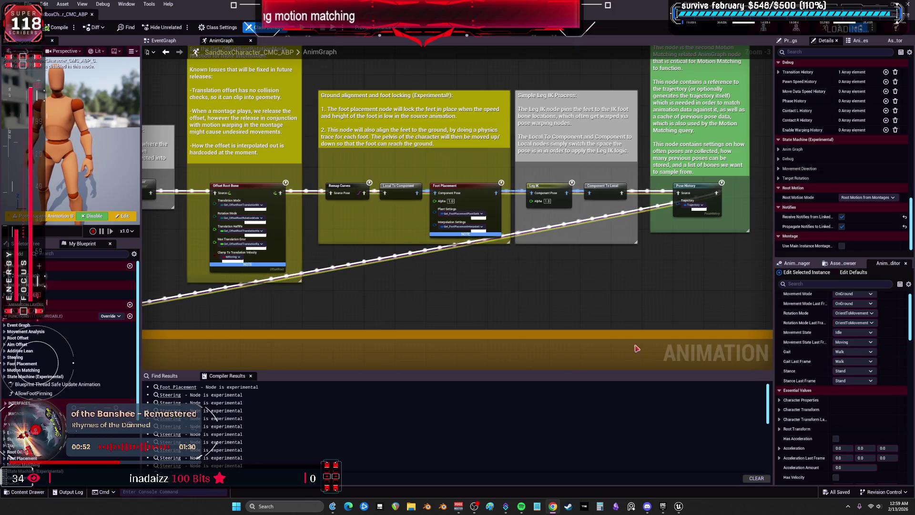
- Zoom in on the Motion Matching node, then back out to Zoom -5
{"action": "scroll", "coordinate": [577, 276], "scroll_direction": "down", "scroll_amount": 2}
{"action": "scroll", "coordinate": [521, 261], "scroll_direction": "up", "scroll_amount": 3}
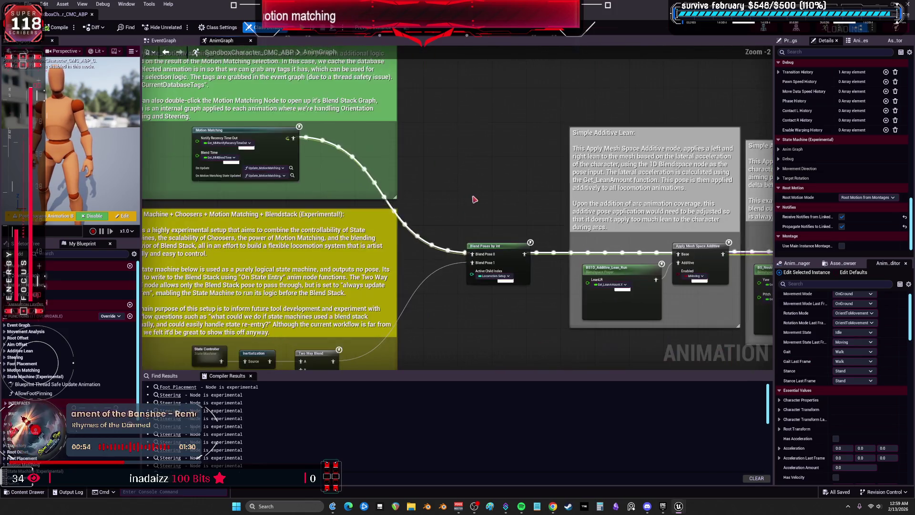
{"action": "scroll", "coordinate": [534, 272], "scroll_direction": "down", "scroll_amount": 3}
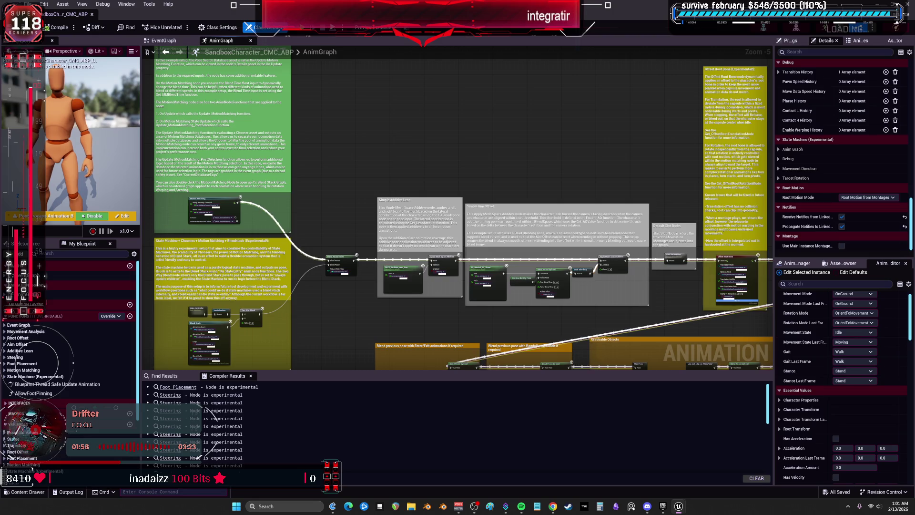
- Shrink the Compiler Results panel and select the final Output Pose node
{"action": "scroll", "coordinate": [488, 363], "scroll_direction": "down", "scroll_amount": 2}
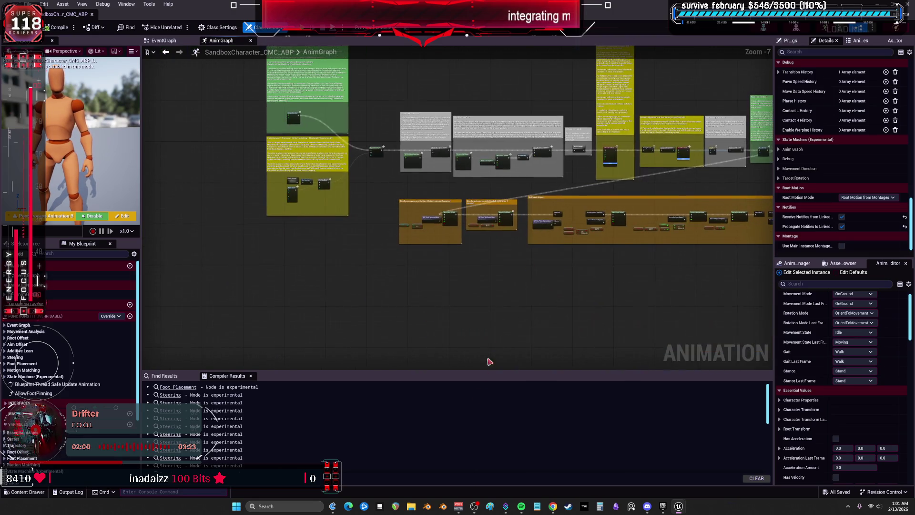
{"action": "left_click_drag", "start_coordinate": [474, 370], "coordinate": [474, 427]}
{"action": "scroll", "coordinate": [595, 274], "scroll_direction": "up", "scroll_amount": 6}
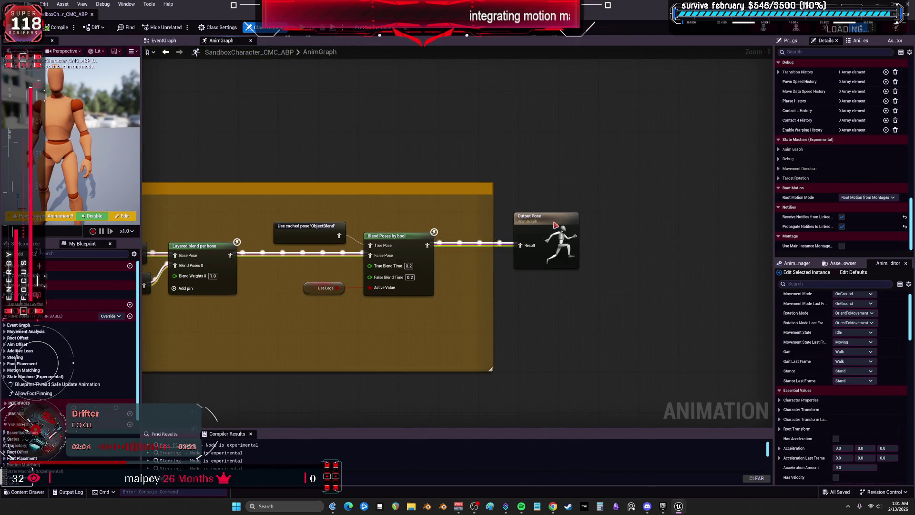
{"action": "left_click", "coordinate": [524, 212]}
{"action": "scroll", "coordinate": [502, 151], "scroll_direction": "down", "scroll_amount": 4}
{"action": "scroll", "coordinate": [439, 180], "scroll_direction": "up", "scroll_amount": 2}
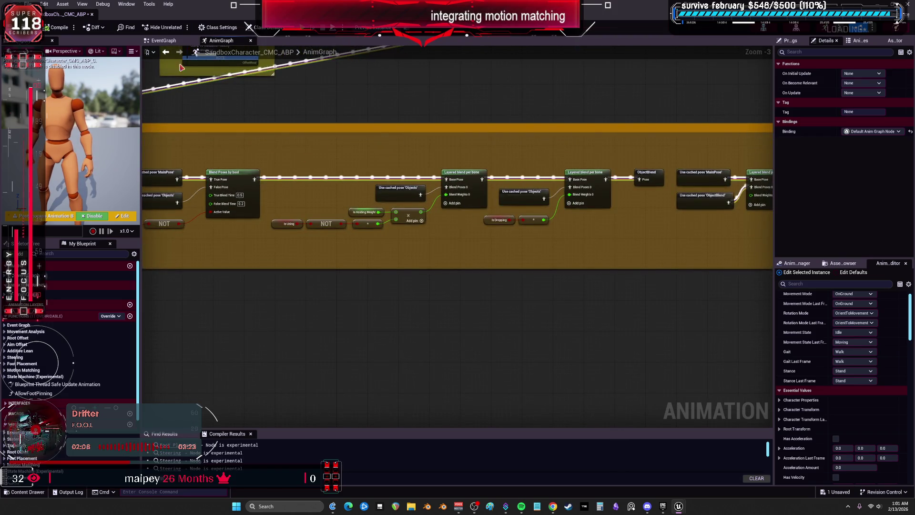
- Save all unsaved assets with File > Save All, then return to the level editor
{"action": "left_click", "coordinate": [28, 4]}
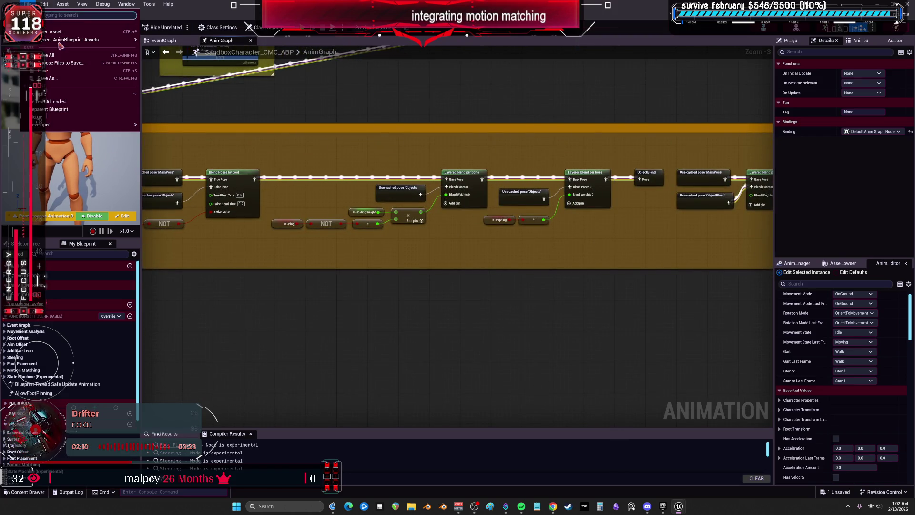
{"action": "left_click", "coordinate": [58, 56]}
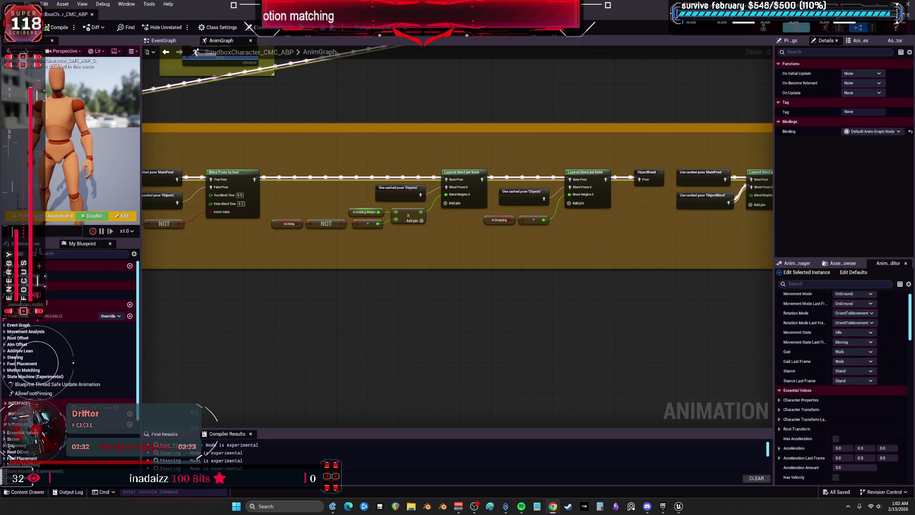
{"action": "key", "text": "alt+Tab"}
- Open Sandbox Character_CMC and make its Mesh (CharacterMesh0) ignore DestructiblePiece collisions
{"action": "key", "text": "Return"}
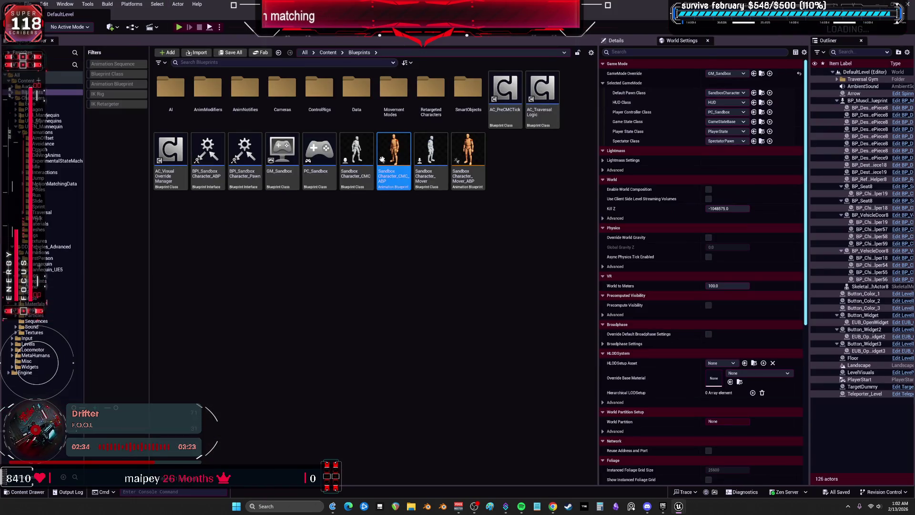
{"action": "double_click", "coordinate": [356, 152]}
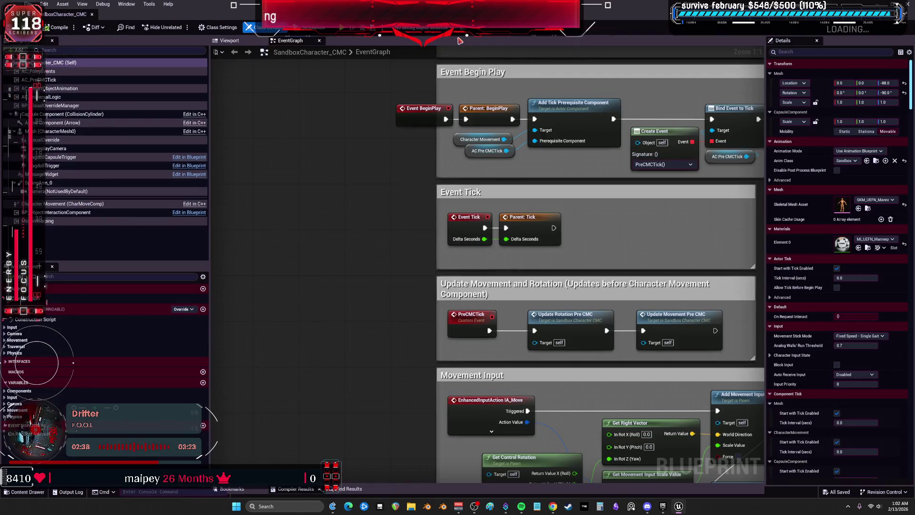
{"action": "left_click", "coordinate": [52, 131]}
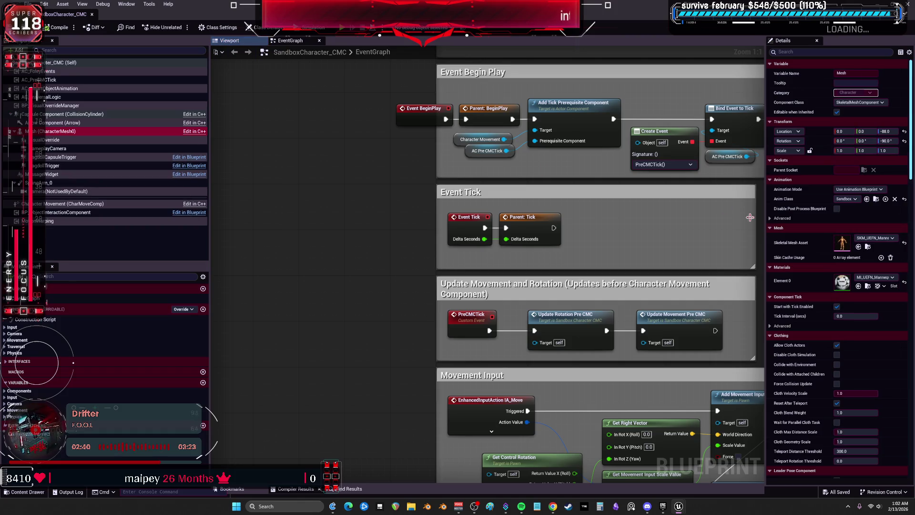
{"action": "scroll", "coordinate": [796, 303], "scroll_direction": "down", "scroll_amount": 3}
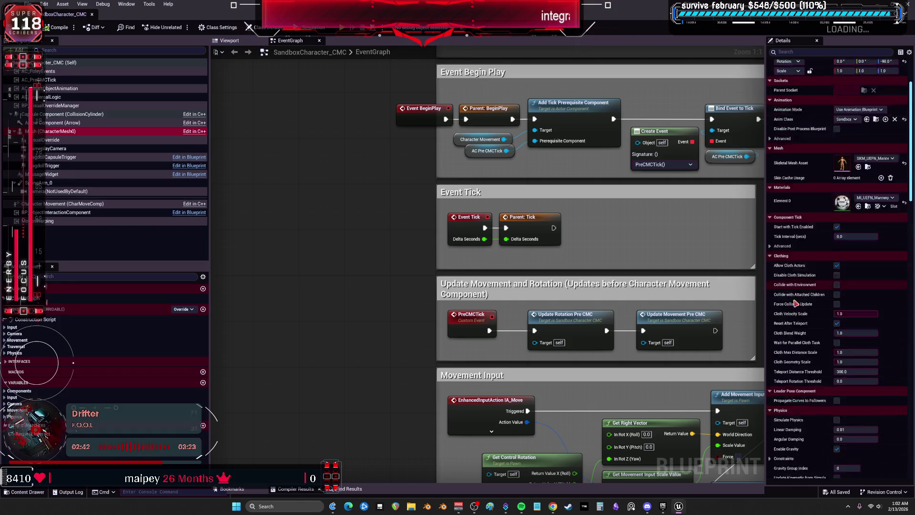
{"action": "scroll", "coordinate": [795, 303], "scroll_direction": "down", "scroll_amount": 10}
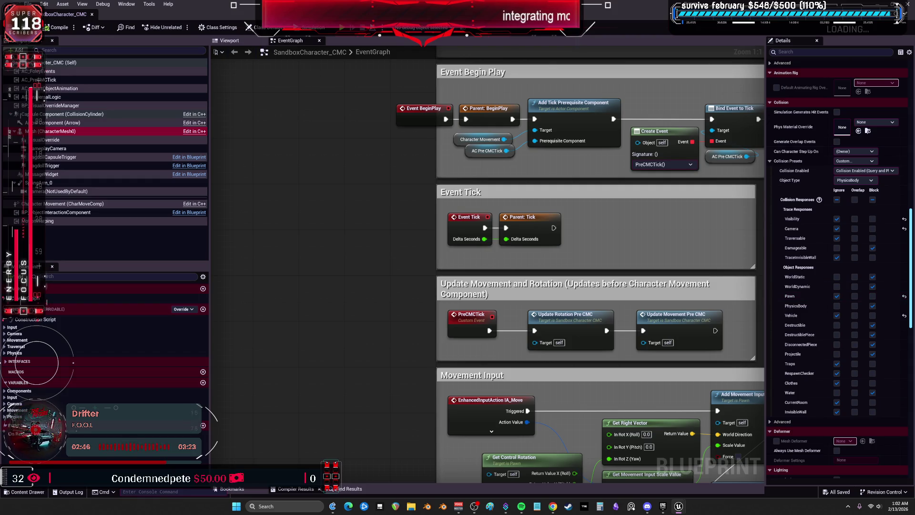
{"action": "left_click", "coordinate": [837, 336]}
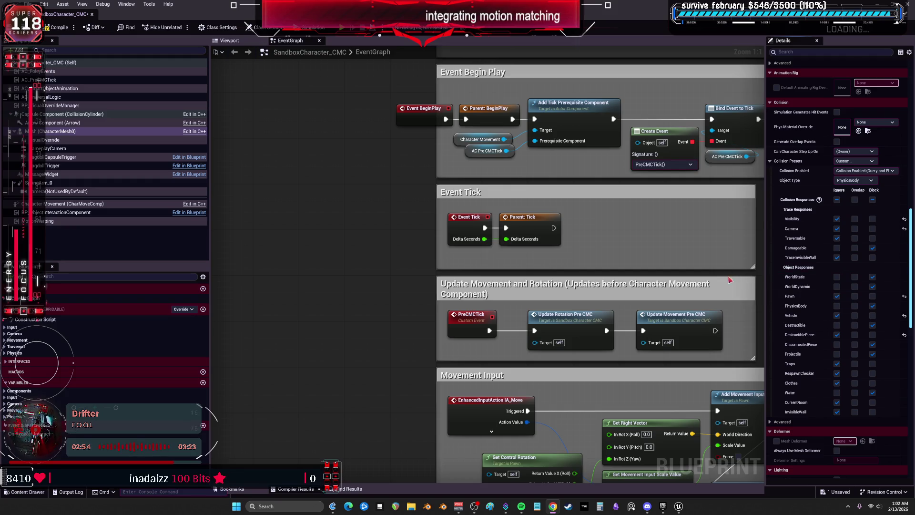
- Compile and save the SandboxCharacter_CMC blueprint, then switch to the YouTube channel
{"action": "left_click", "coordinate": [61, 30]}
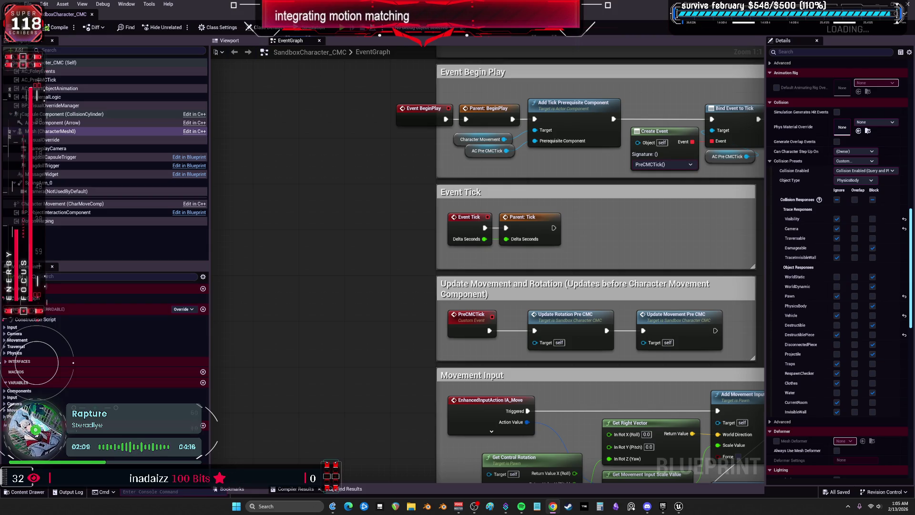
{"action": "key", "text": "alt+Tab"}
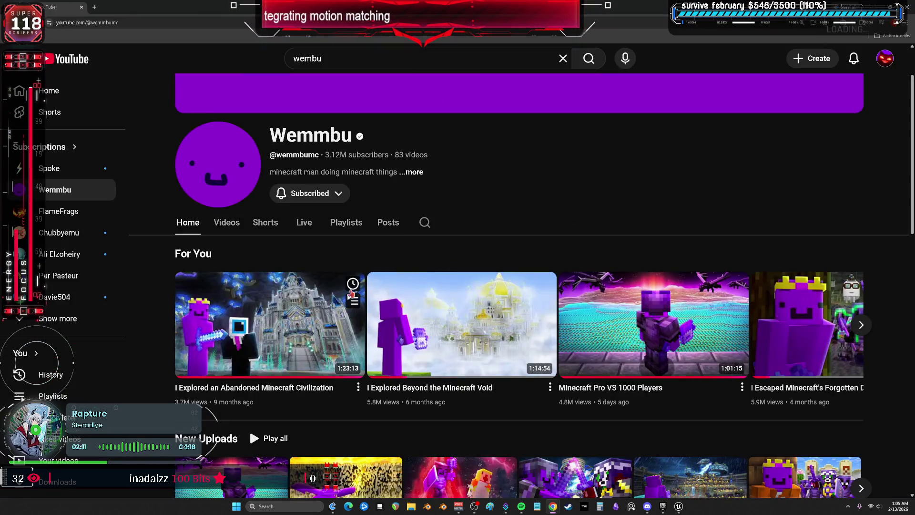
- Scroll through the Minecraft YouTube channel page, then return to the SandboxCharacter_CMC EventGraph
{"action": "scroll", "coordinate": [478, 294], "scroll_direction": "down", "scroll_amount": 3}
{"action": "scroll", "coordinate": [478, 294], "scroll_direction": "down", "scroll_amount": 3}
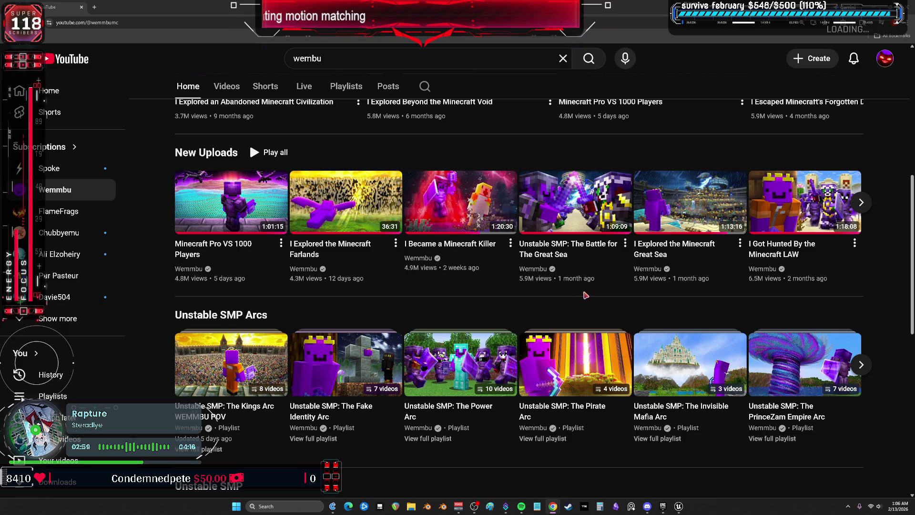
{"action": "mouse_move", "coordinate": [450, 266]}
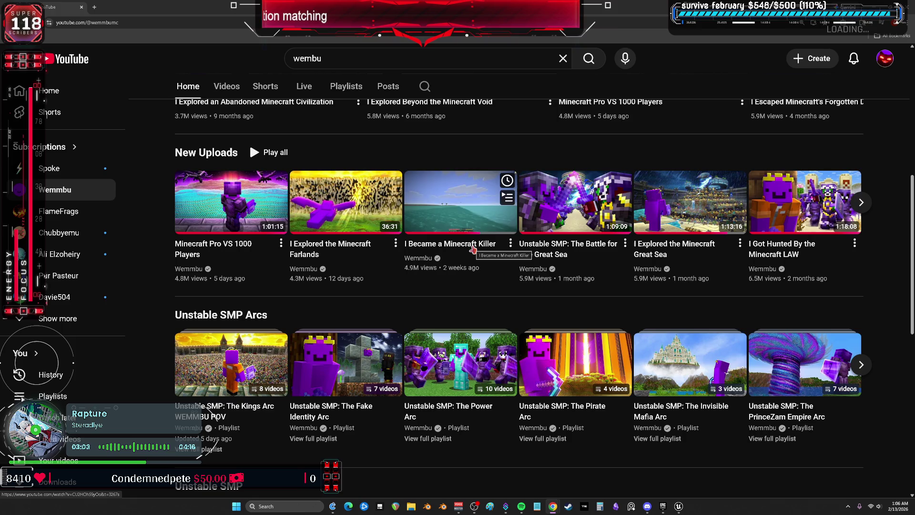
{"action": "scroll", "coordinate": [517, 305], "scroll_direction": "down", "scroll_amount": 3}
{"action": "scroll", "coordinate": [524, 300], "scroll_direction": "up", "scroll_amount": 8}
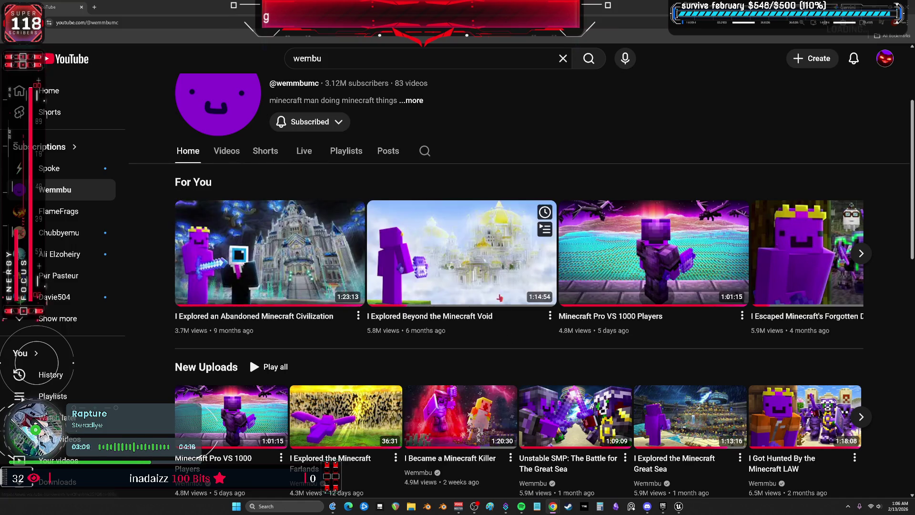
{"action": "key", "text": "alt+Tab"}
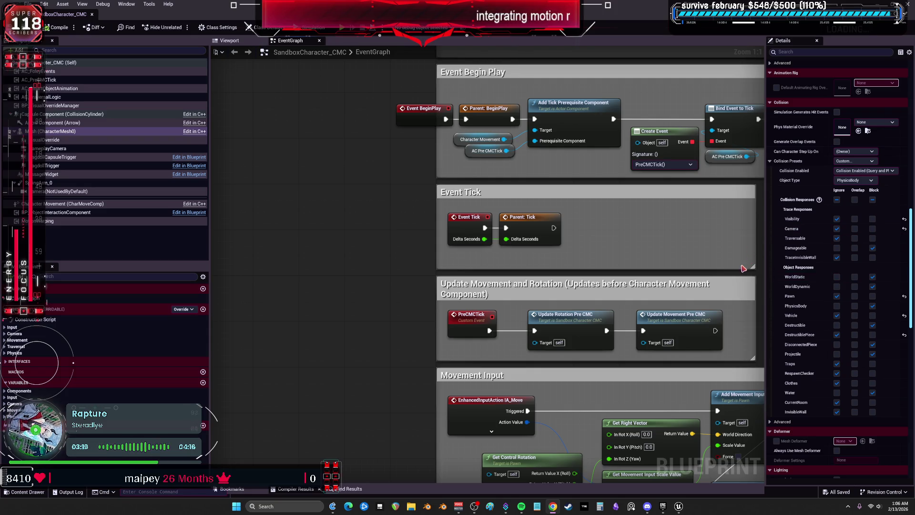
{"action": "scroll", "coordinate": [337, 218], "scroll_direction": "down", "scroll_amount": 5}
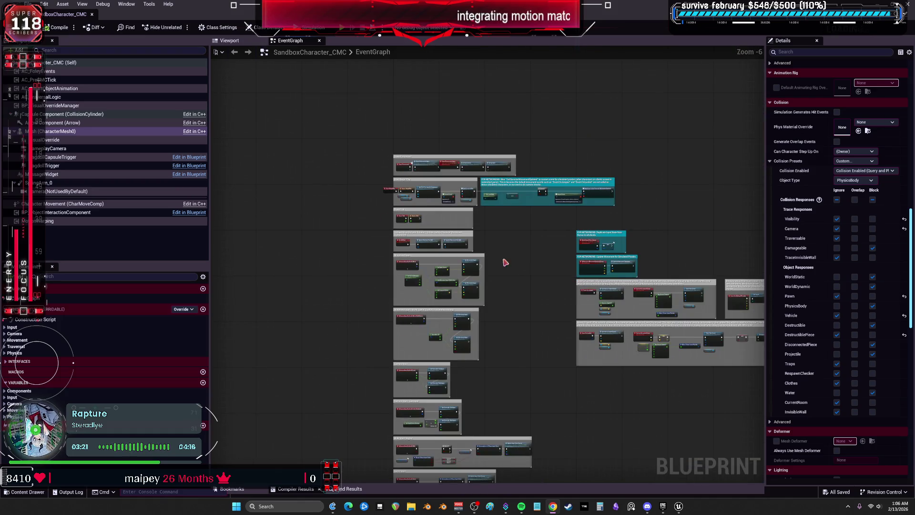
{"action": "scroll", "coordinate": [502, 261], "scroll_direction": "up", "scroll_amount": 4}
{"action": "left_click_drag", "start_coordinate": [484, 275], "coordinate": [594, 266]}
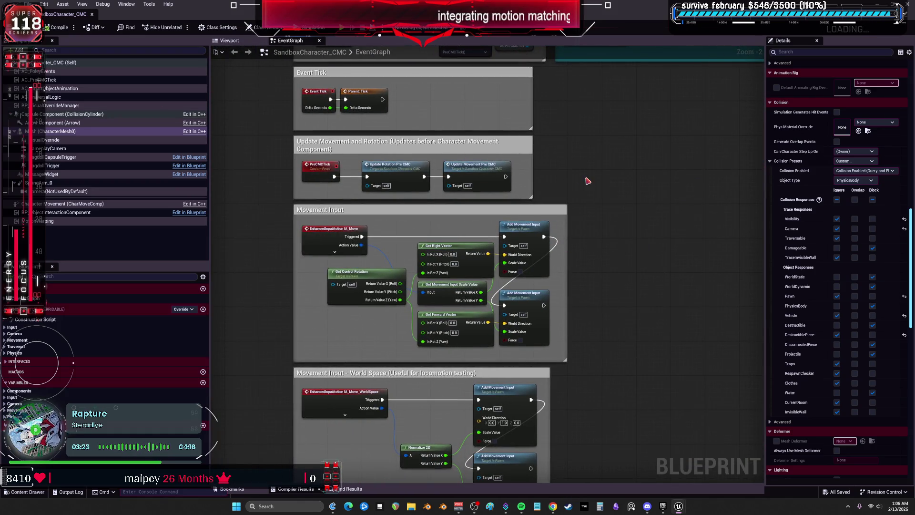
{"action": "scroll", "coordinate": [586, 179], "scroll_direction": "down", "scroll_amount": 1}
{"action": "scroll", "coordinate": [588, 174], "scroll_direction": "down", "scroll_amount": 2}
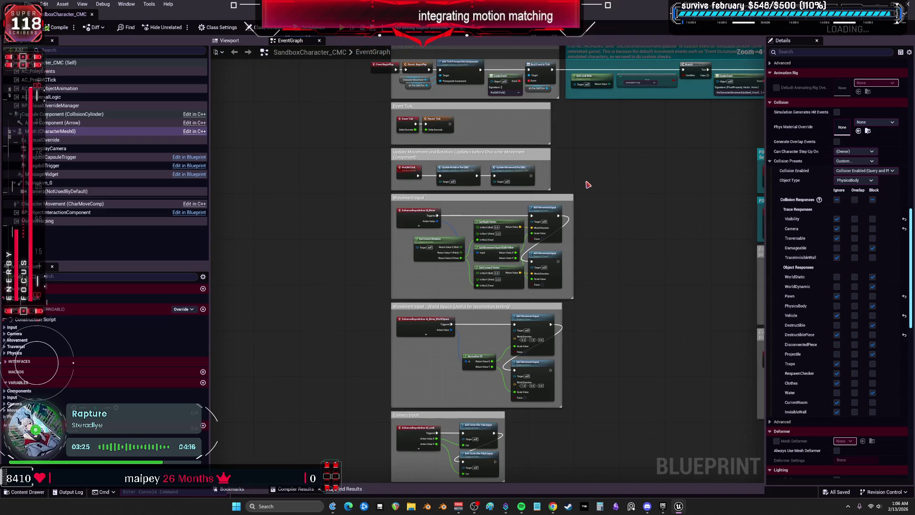
{"action": "scroll", "coordinate": [593, 184], "scroll_direction": "up", "scroll_amount": 2}
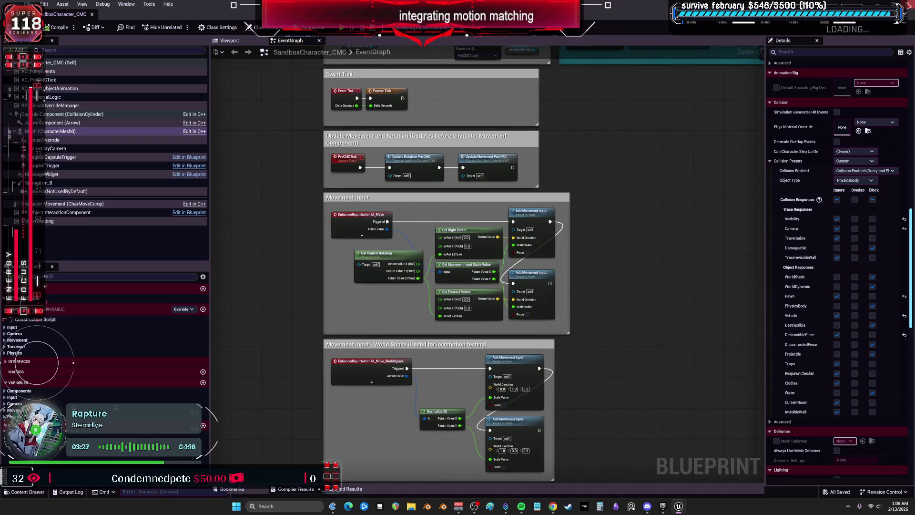
{"action": "key", "text": "alt+Tab"}
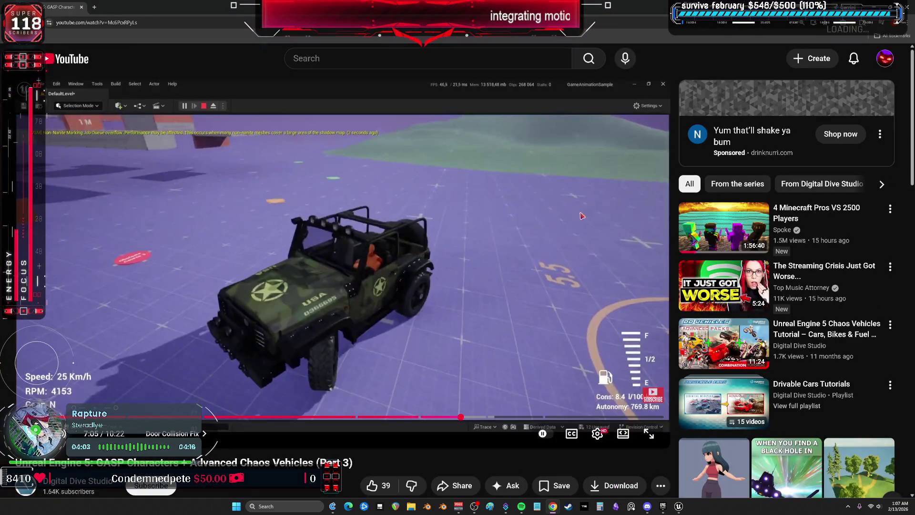
- Play a few seconds of the Advanced Chaos Vehicles (Part 3) tutorial, pause it, and return to Unreal
{"action": "left_click", "coordinate": [476, 244]}
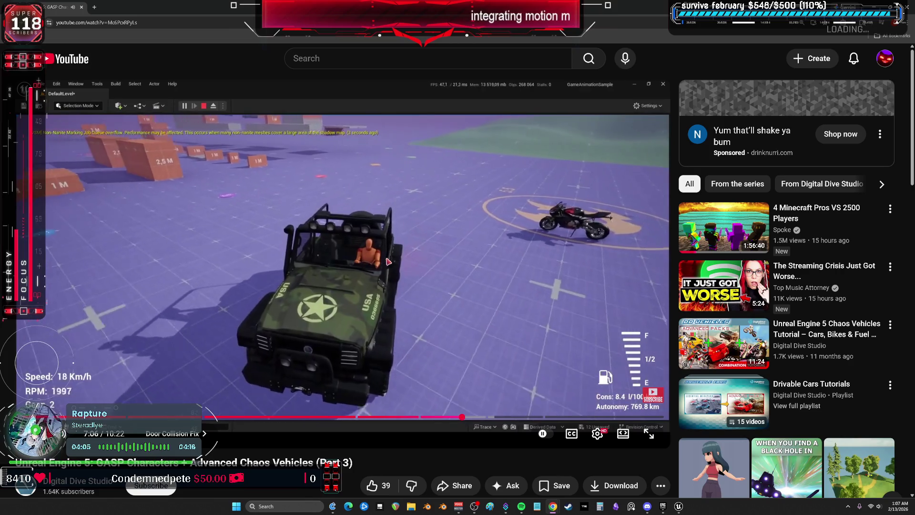
{"action": "left_click", "coordinate": [389, 260]}
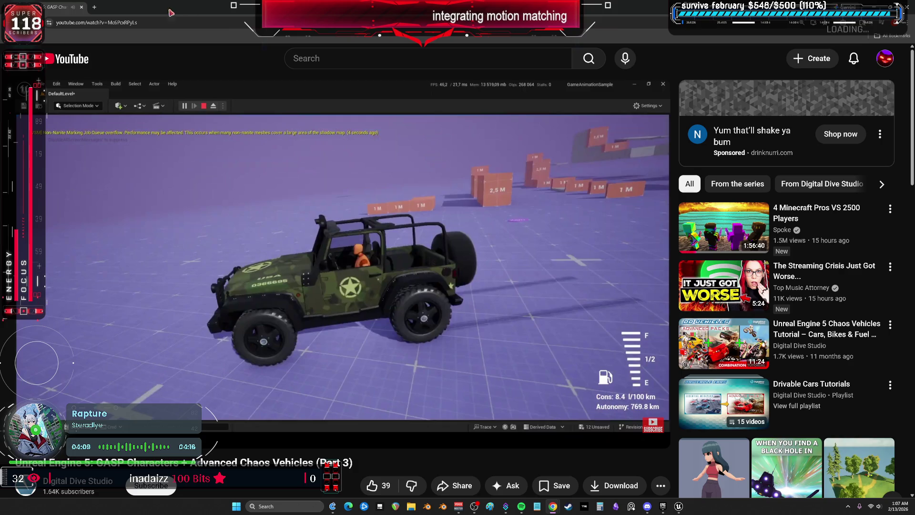
{"action": "key", "text": "alt+Tab"}
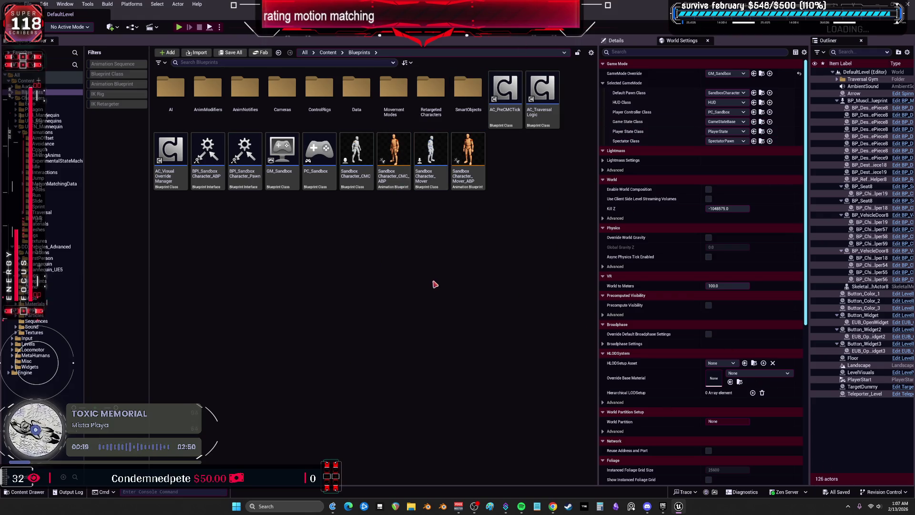
- Select the SandboxCharacter_CMC asset, then resume the Chaos Vehicles tutorial in Chrome
{"action": "left_click", "coordinate": [365, 188]}
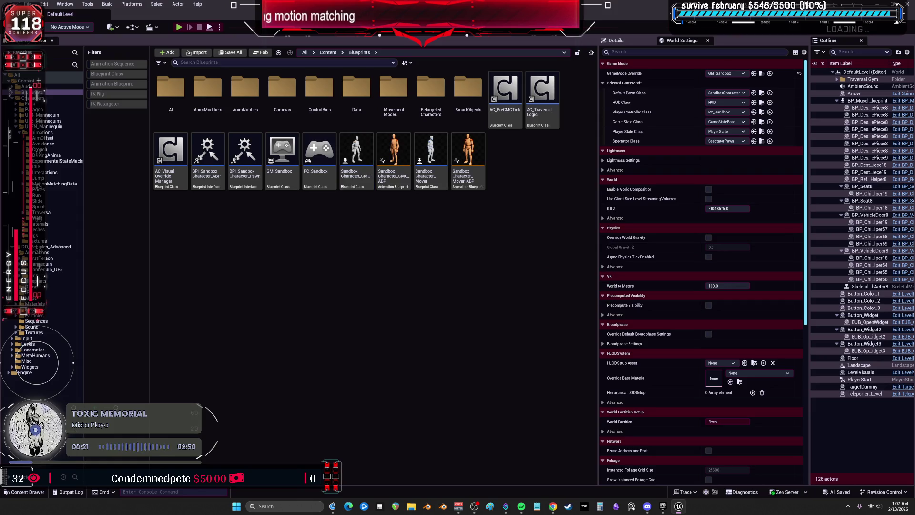
{"action": "key", "text": "alt+Tab"}
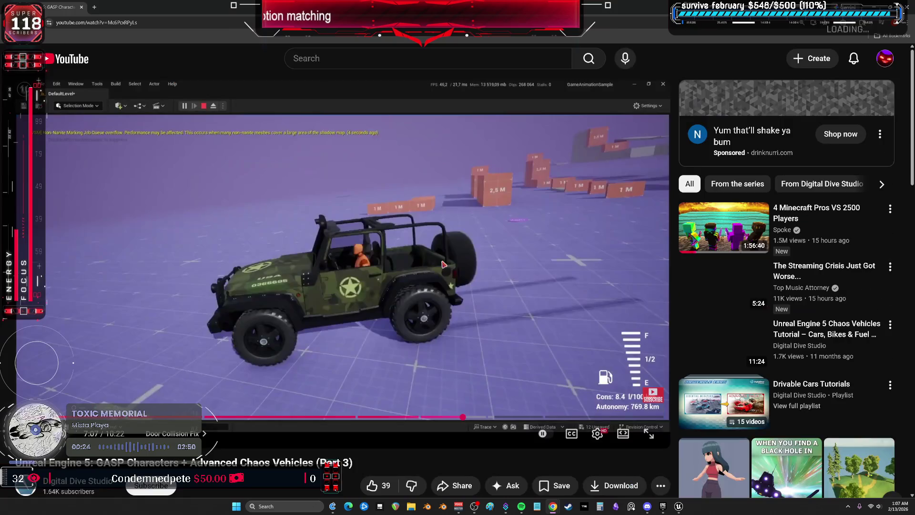
{"action": "left_click", "coordinate": [439, 260]}
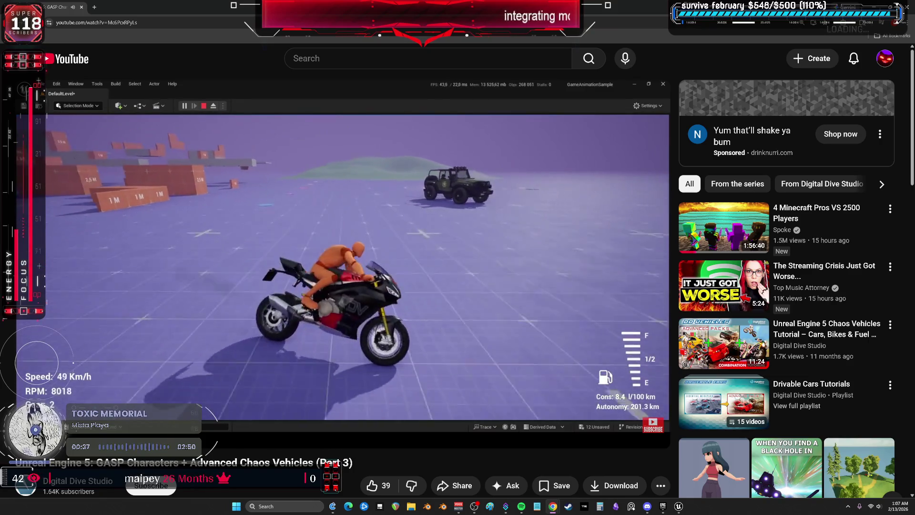
- Pause the motorcycle gameplay and reopen the tab with Fab's 'advanced driving' search results
{"action": "left_click", "coordinate": [462, 280]}
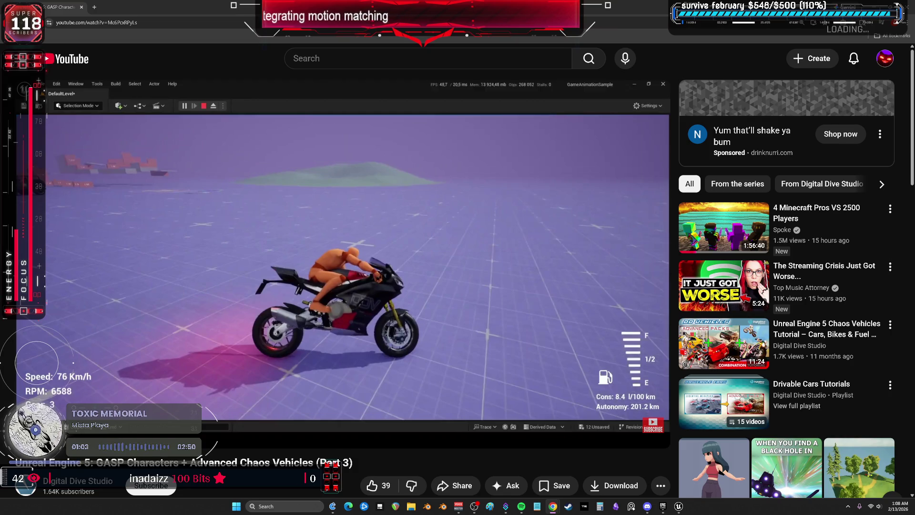
{"action": "key", "text": "ctrl+shift+t"}
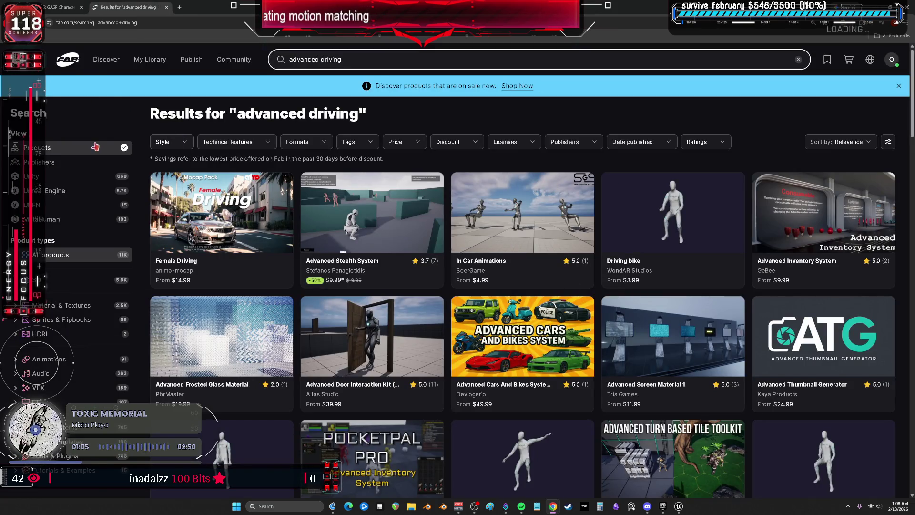
- Scroll down through the Fab 'advanced driving' search results
{"action": "scroll", "coordinate": [333, 365], "scroll_direction": "down", "scroll_amount": 3}
{"action": "scroll", "coordinate": [631, 329], "scroll_direction": "down", "scroll_amount": 10}
{"action": "scroll", "coordinate": [633, 335], "scroll_direction": "down", "scroll_amount": 10}
{"action": "scroll", "coordinate": [634, 341], "scroll_direction": "down", "scroll_amount": 20}
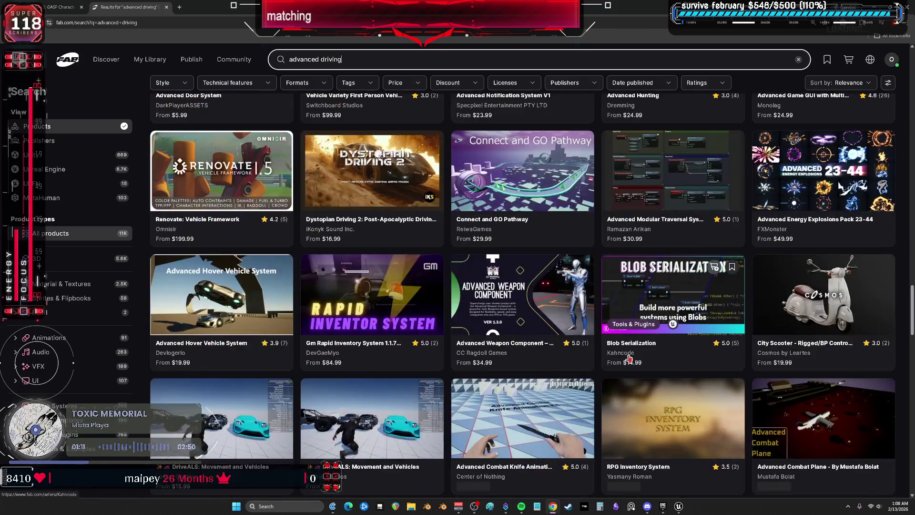
{"action": "scroll", "coordinate": [629, 358], "scroll_direction": "down", "scroll_amount": 20}
{"action": "scroll", "coordinate": [627, 361], "scroll_direction": "down", "scroll_amount": 6}
{"action": "scroll", "coordinate": [628, 361], "scroll_direction": "down", "scroll_amount": 12}
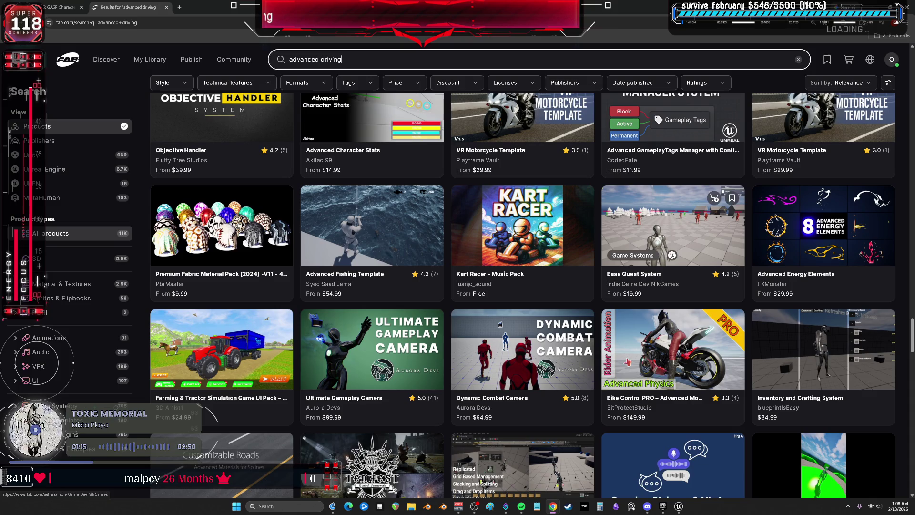
{"action": "scroll", "coordinate": [491, 336], "scroll_direction": "down", "scroll_amount": 9}
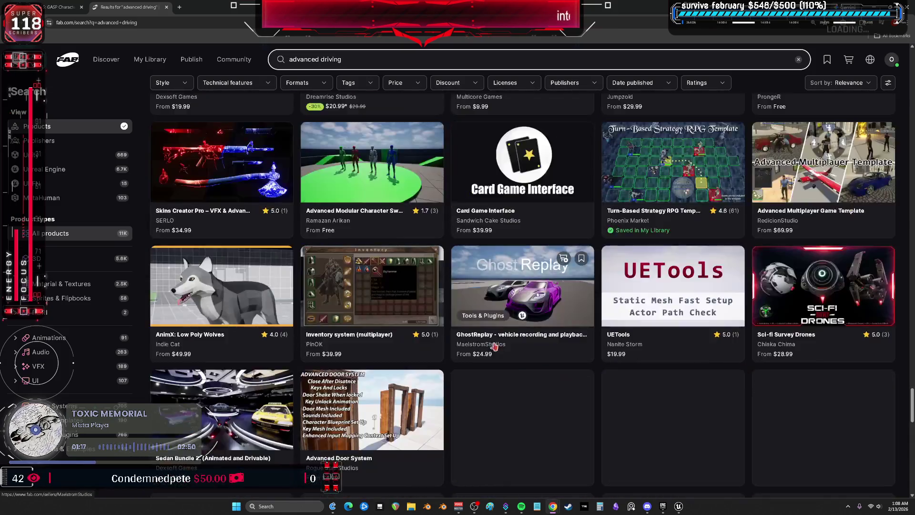
{"action": "scroll", "coordinate": [544, 332], "scroll_direction": "down", "scroll_amount": 20}
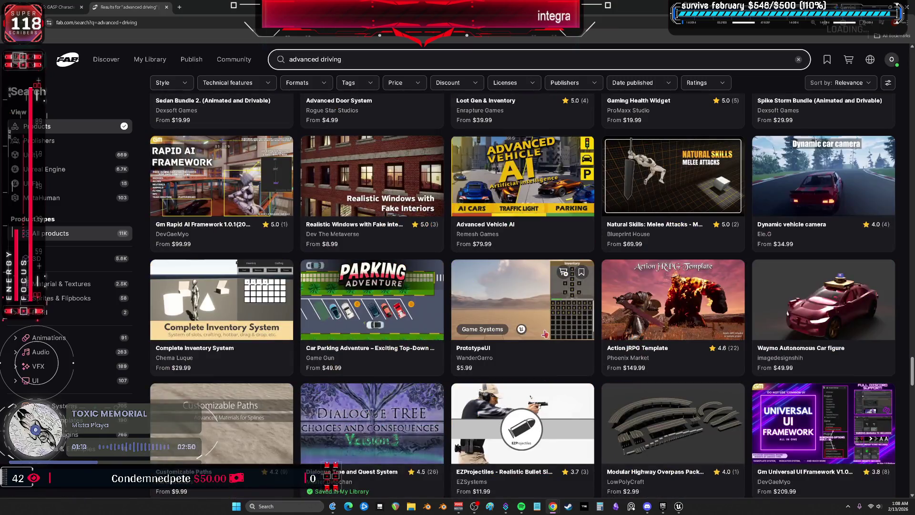
{"action": "scroll", "coordinate": [544, 339], "scroll_direction": "down", "scroll_amount": 20}
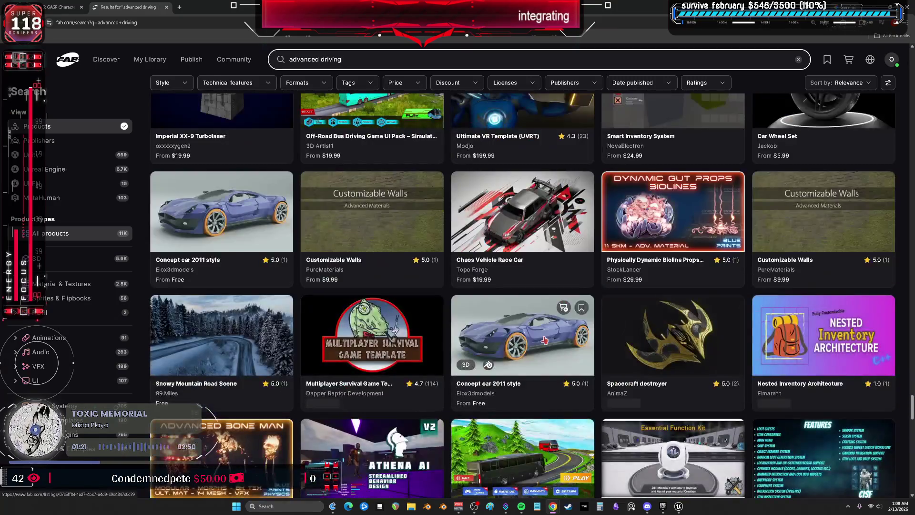
{"action": "scroll", "coordinate": [543, 334], "scroll_direction": "down", "scroll_amount": 20}
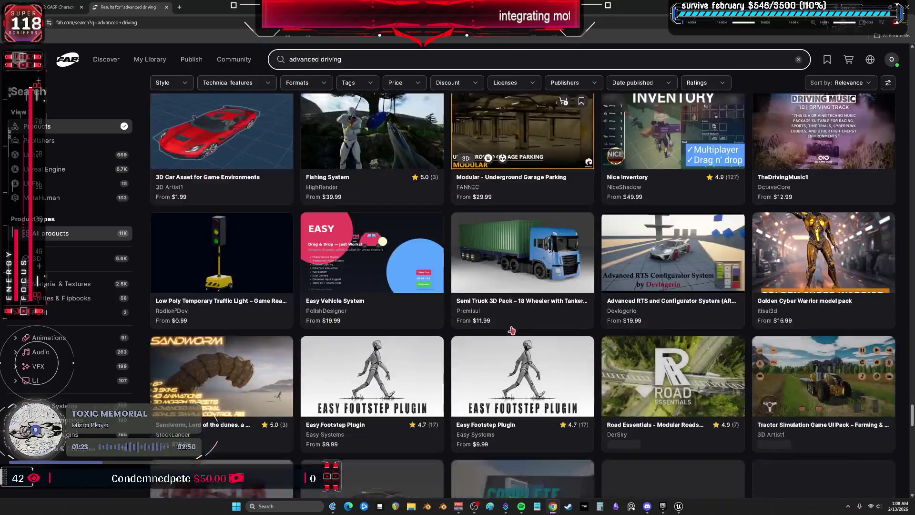
{"action": "scroll", "coordinate": [548, 284], "scroll_direction": "down", "scroll_amount": 20}
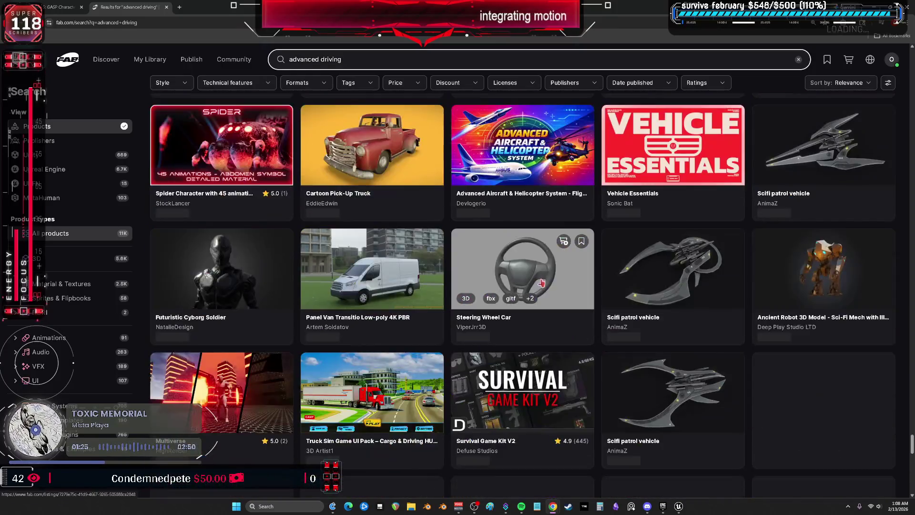
{"action": "scroll", "coordinate": [534, 310], "scroll_direction": "down", "scroll_amount": 20}
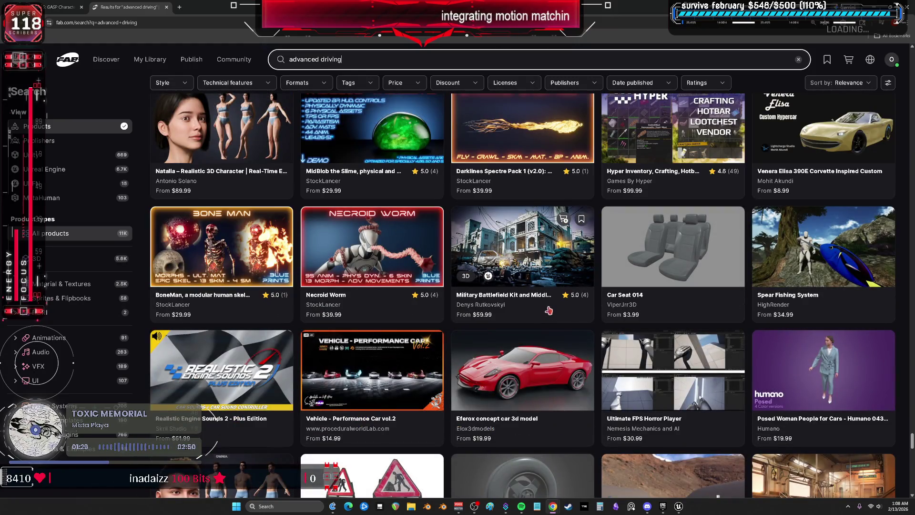
- Select the 'advanced driving' query text, then return to the paused YouTube Chaos Vehicles tutorial
{"action": "left_click", "coordinate": [350, 62]}
{"action": "triple_click", "coordinate": [349, 61]}
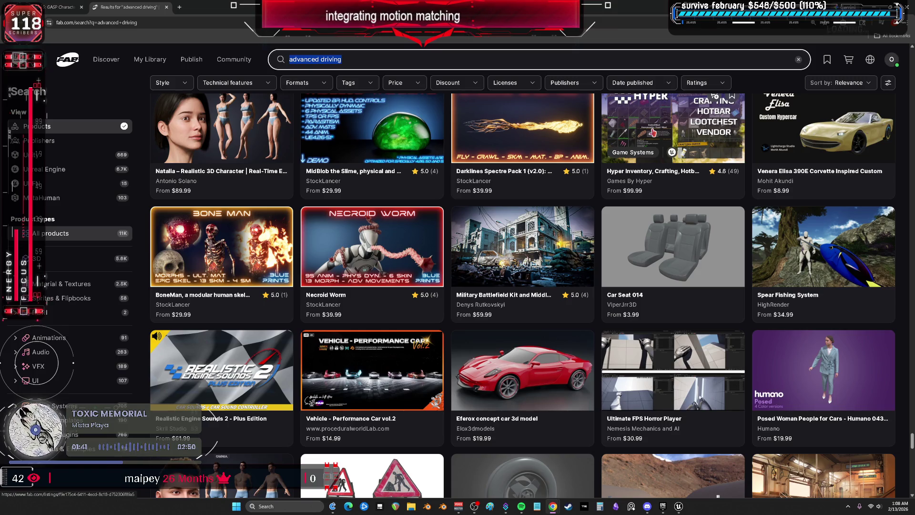
{"action": "left_click", "coordinate": [62, 7]}
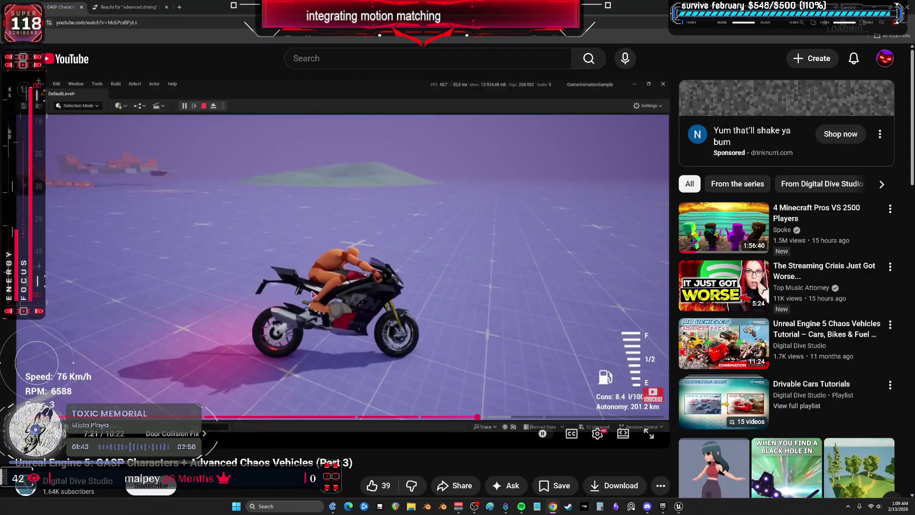
{"action": "key", "text": "alt+Tab"}
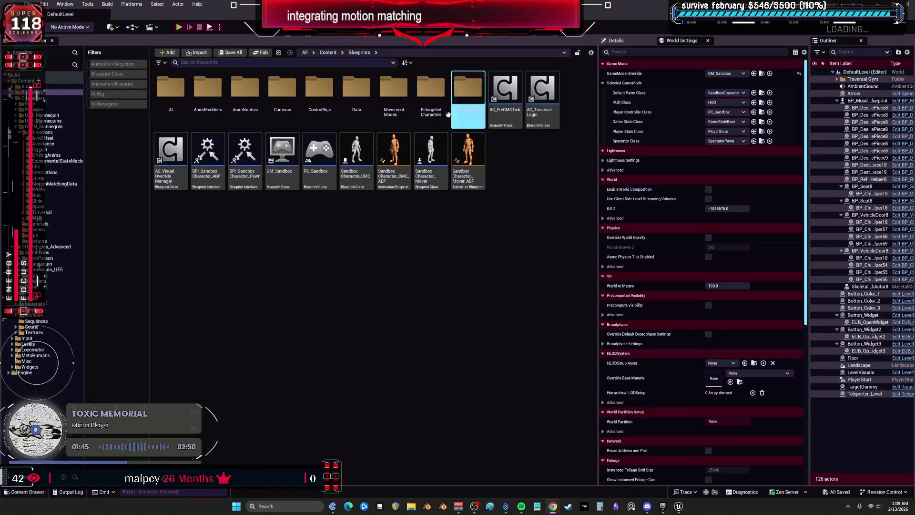
{"action": "double_click", "coordinate": [394, 158]}
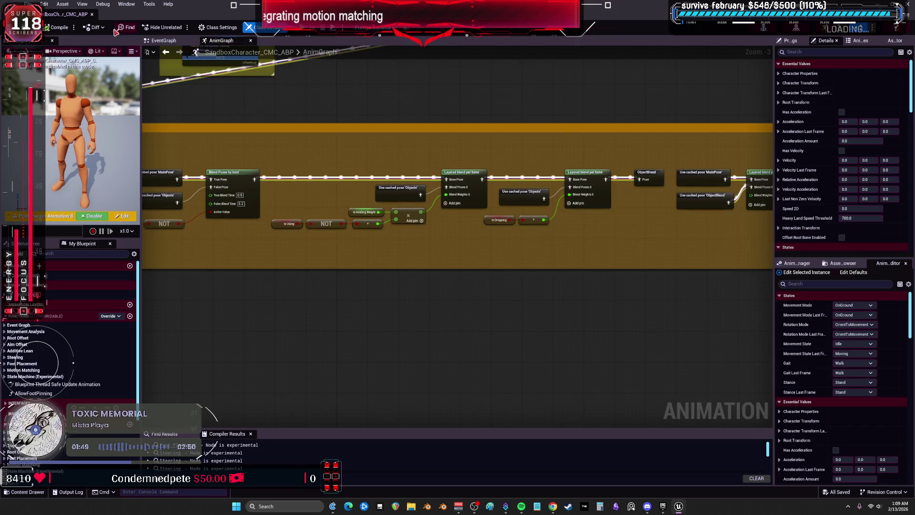
{"action": "left_click", "coordinate": [82, 4]}
{"action": "left_click", "coordinate": [126, 3]}
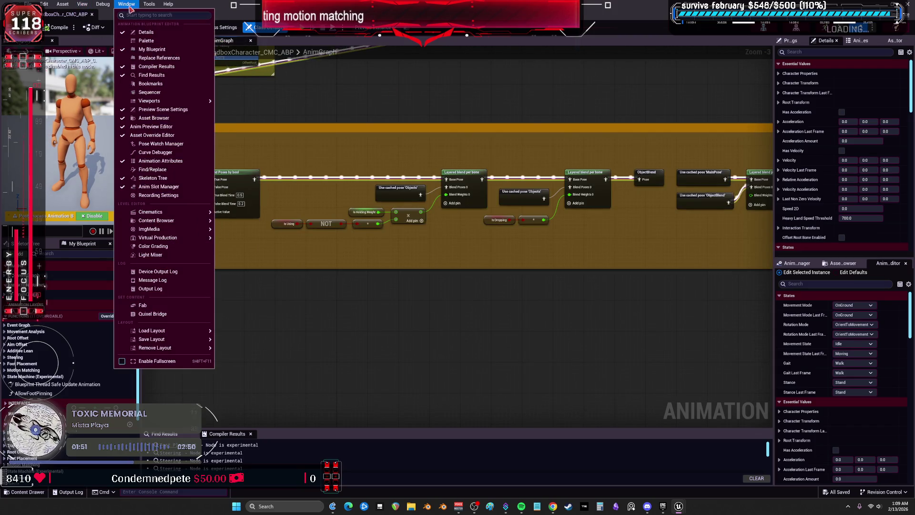
{"action": "mouse_move", "coordinate": [200, 101]}
{"action": "left_click", "coordinate": [279, 112]}
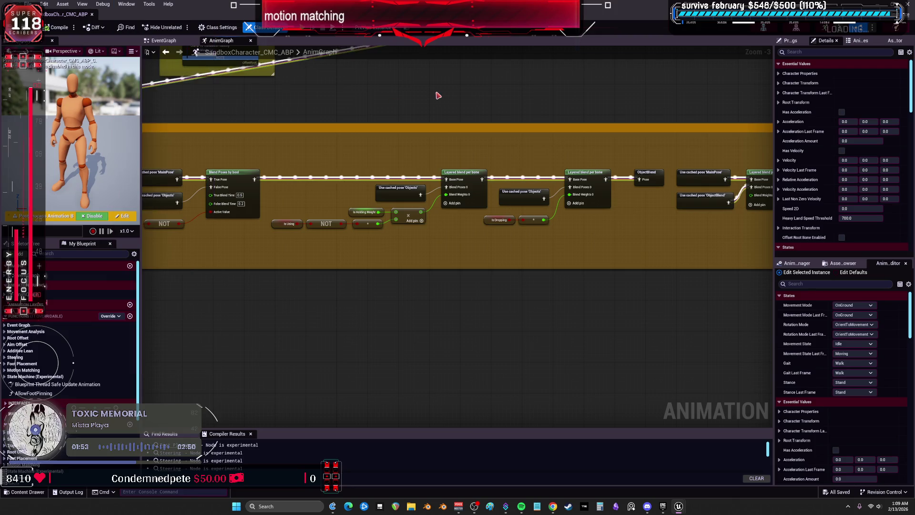
{"action": "left_click_drag", "start_coordinate": [141, 143], "coordinate": [524, 143]}
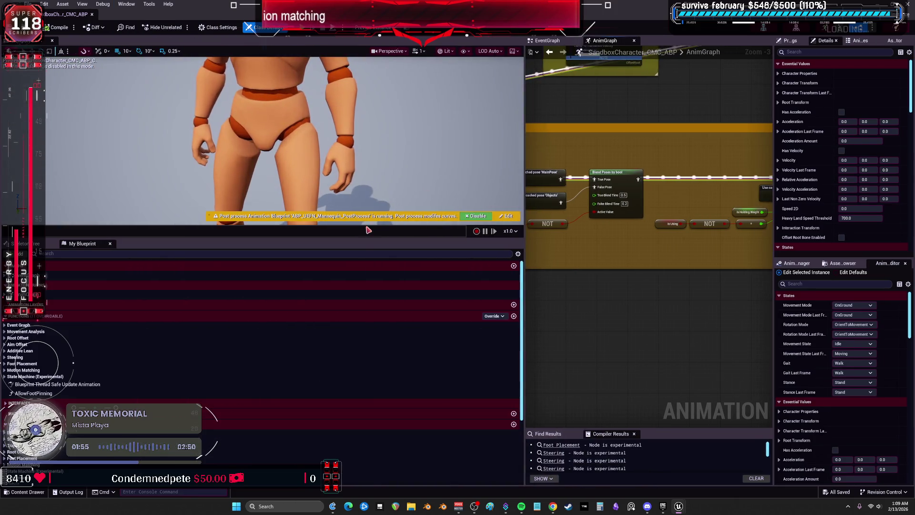
{"action": "left_click_drag", "start_coordinate": [361, 237], "coordinate": [362, 456]}
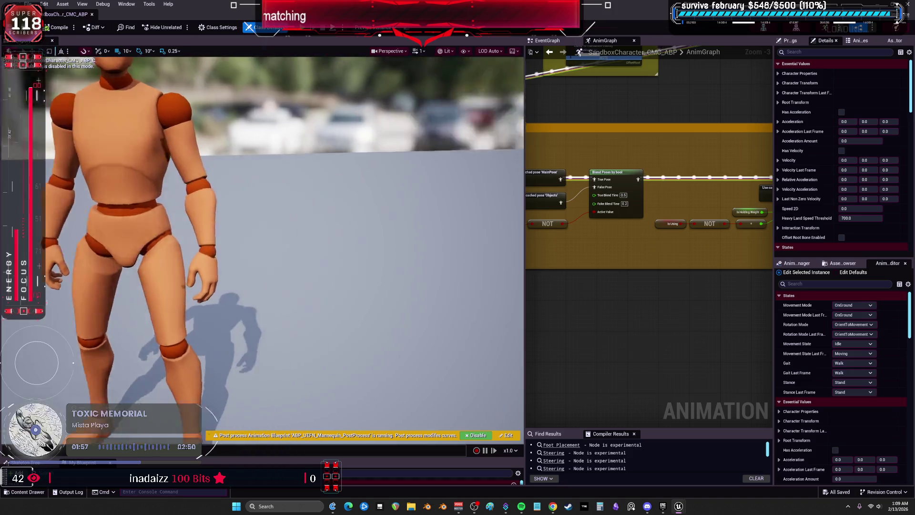
{"action": "mouse_move", "coordinate": [325, 263]}
{"action": "left_mouse_down"}
{"action": "mouse_move", "coordinate": [476, 263]}
{"action": "mouse_move", "coordinate": [476, 229]}
{"action": "left_mouse_up"}
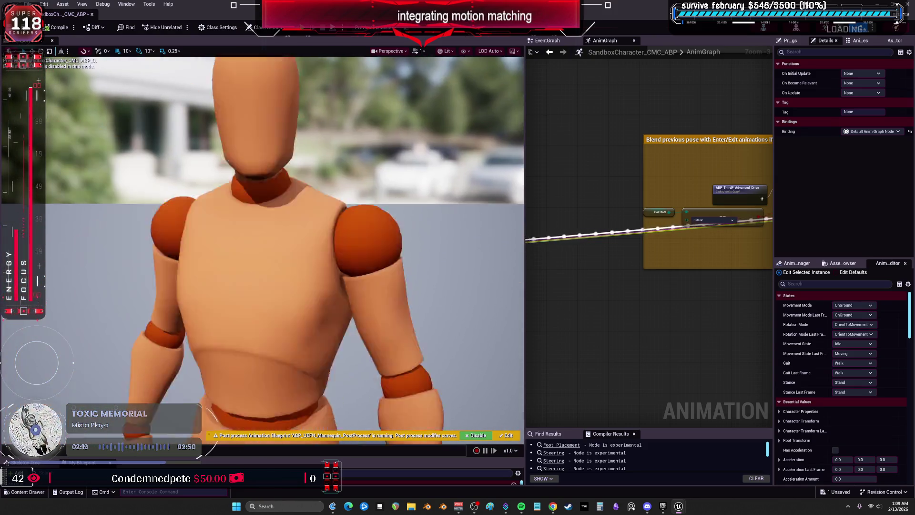
{"action": "left_click_drag", "start_coordinate": [522, 238], "coordinate": [170, 238]}
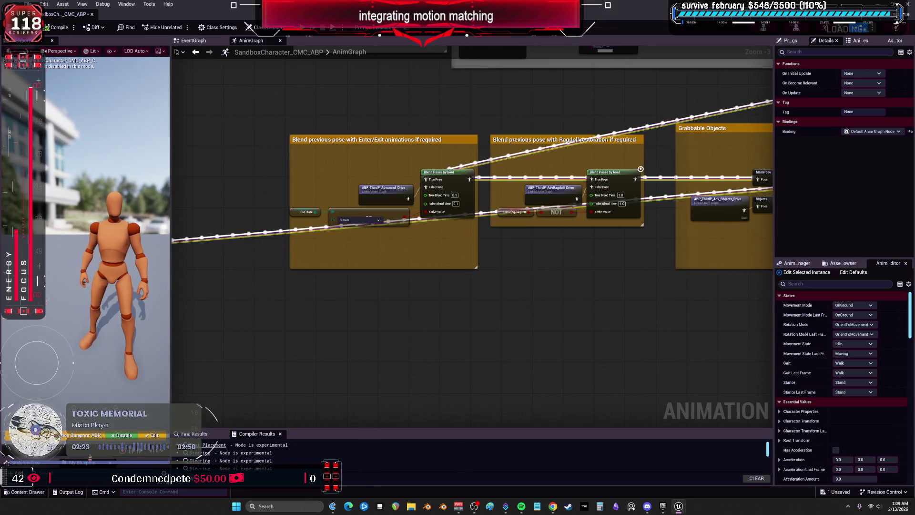
{"action": "left_click_drag", "start_coordinate": [86, 455], "coordinate": [86, 238]}
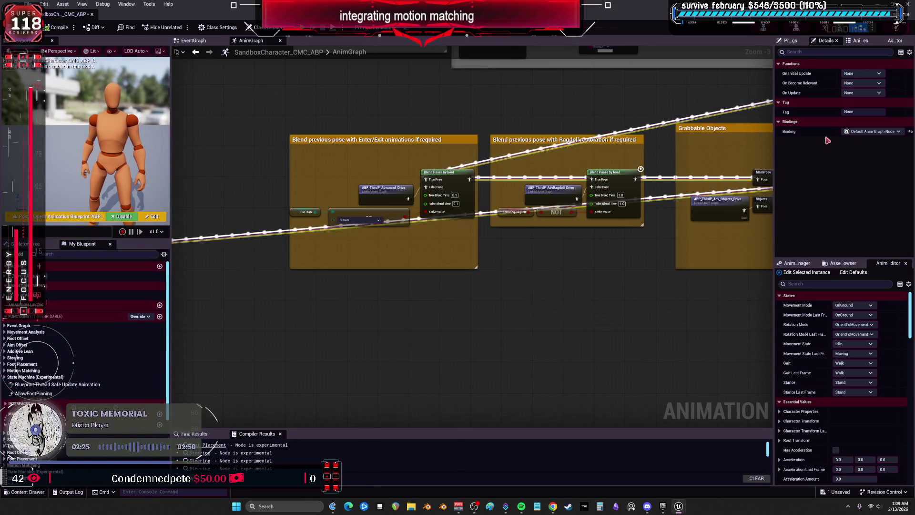
{"action": "key", "text": "alt+Tab"}
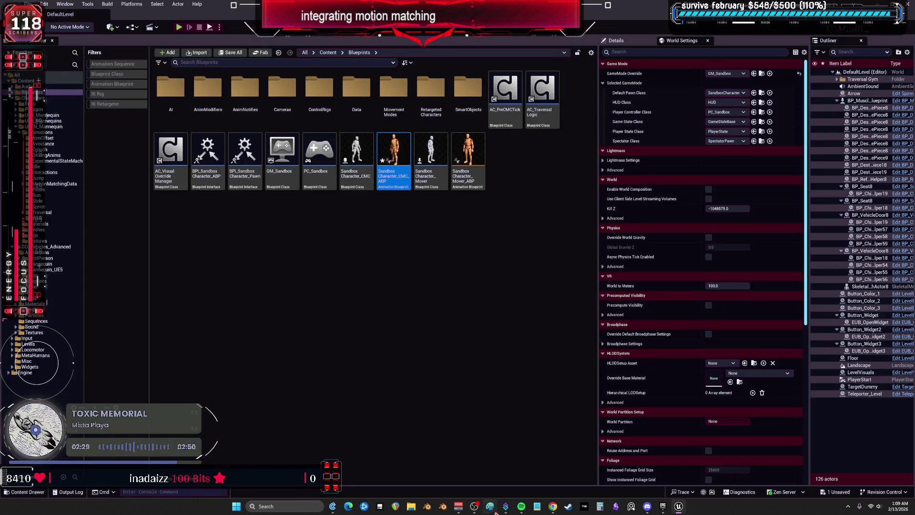
- Switch to the DefaultLevel editor, then bring Chrome's Fab 'advanced driving' results to the front
{"action": "mouse_move", "coordinate": [553, 508]}
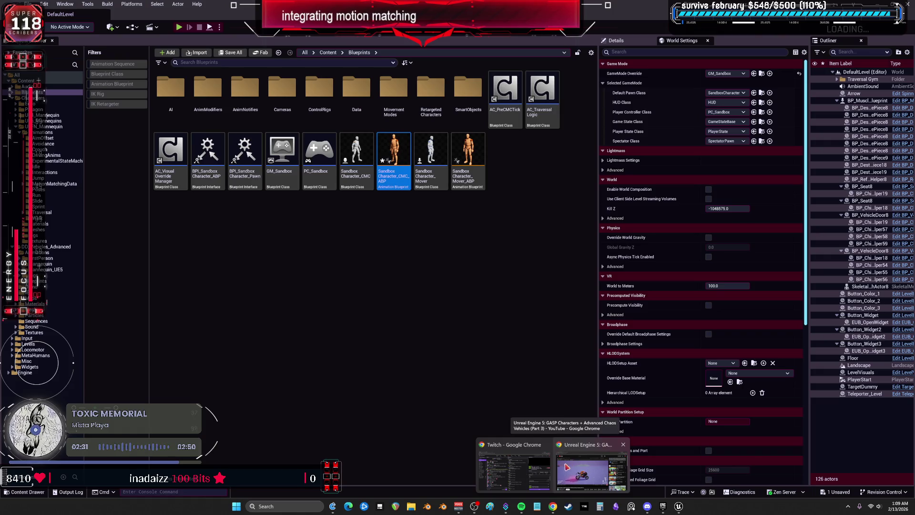
{"action": "left_click", "coordinate": [546, 471]}
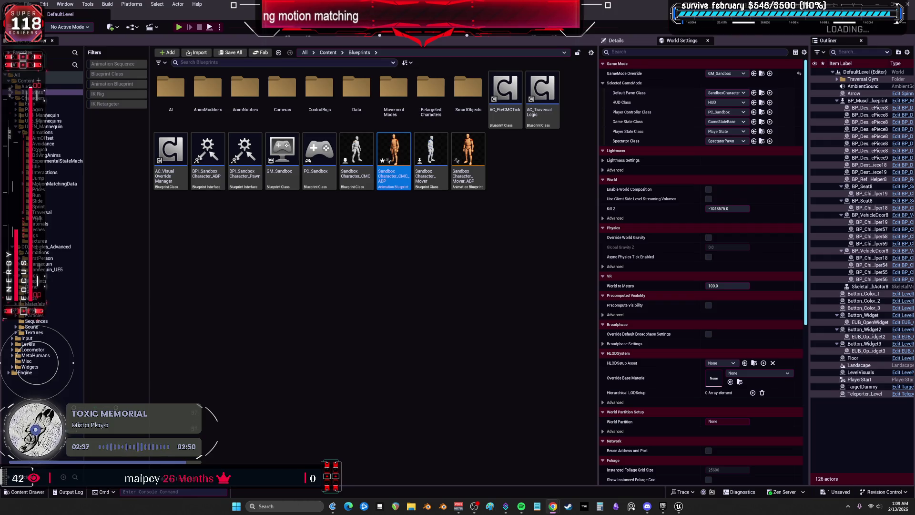
{"action": "key", "text": "alt+Tab"}
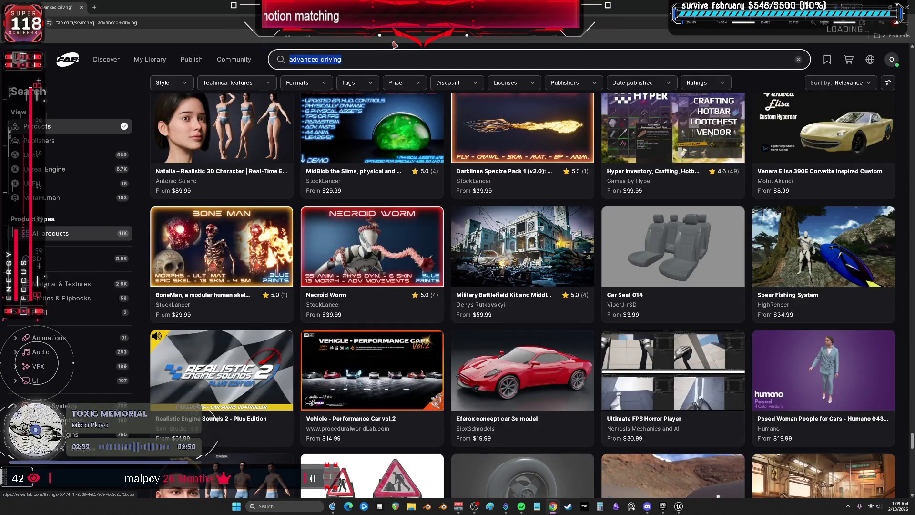
- Search Fab for 'motorcycle', correcting the misspelled 'motorcyel' query
{"action": "mouse_move", "coordinate": [248, 62]}
{"action": "type", "text": "mo"}
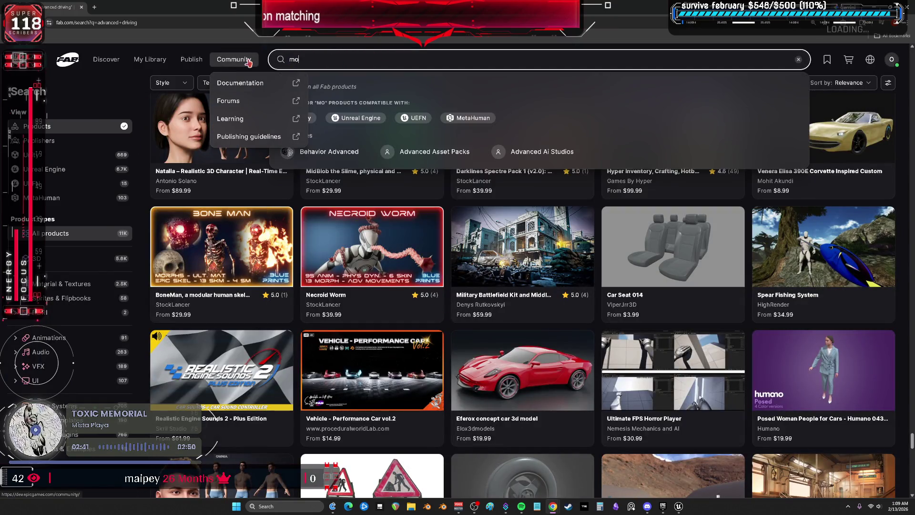
{"action": "type", "text": "torcyel"}
{"action": "key", "text": "Return"}
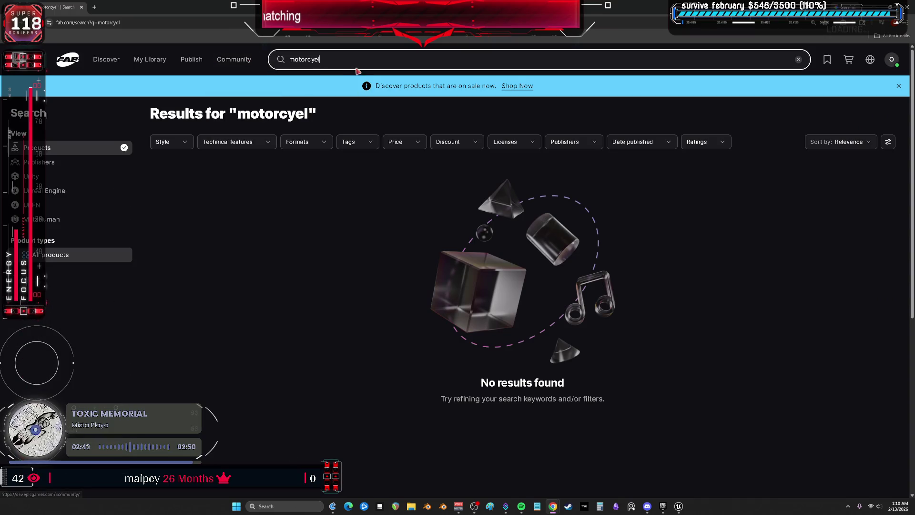
{"action": "left_click", "coordinate": [337, 61]}
{"action": "key", "text": "BackSpace"}
{"action": "key", "text": "BackSpace"}
{"action": "type", "text": "cle"}
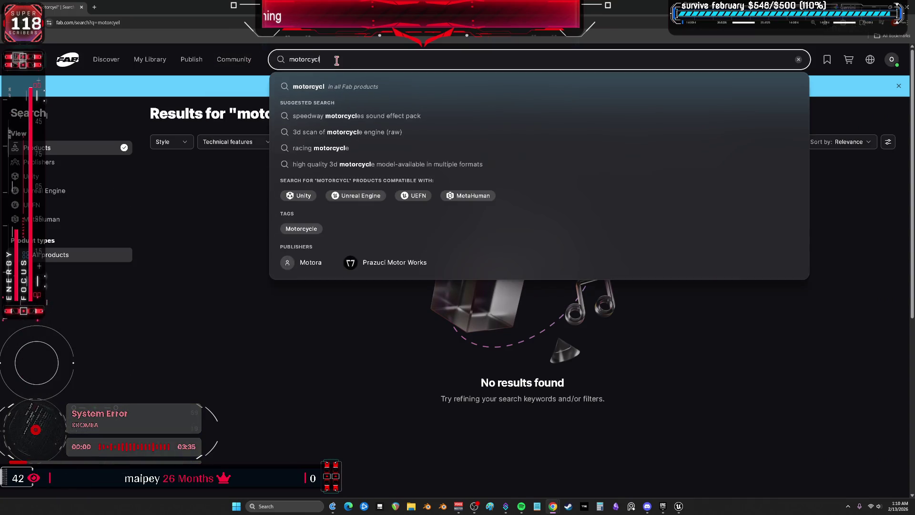
{"action": "key", "text": "Return"}
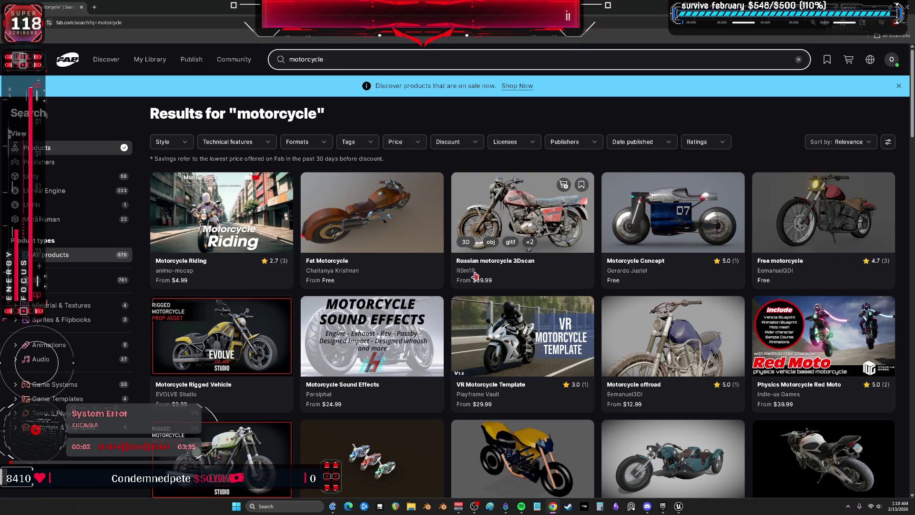
- Sort the motorcycle results by Price (Highest first)
{"action": "scroll", "coordinate": [617, 286], "scroll_direction": "down", "scroll_amount": 10}
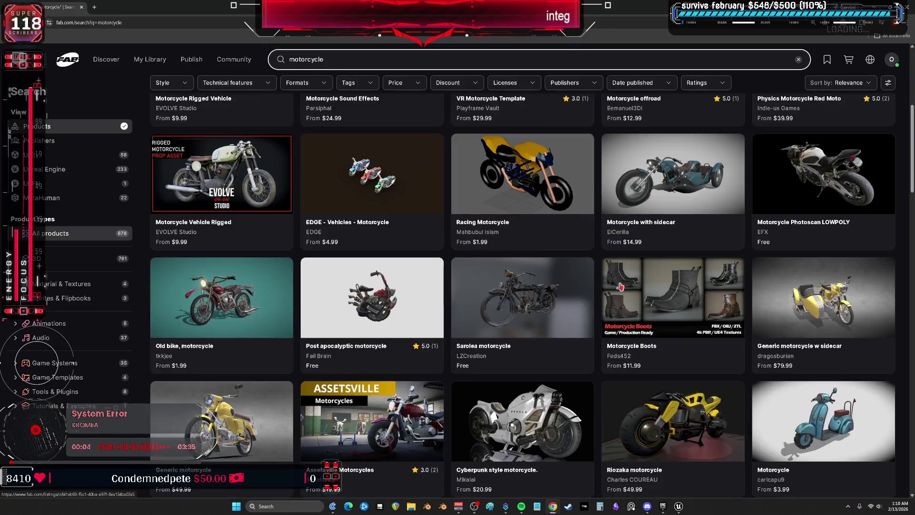
{"action": "scroll", "coordinate": [617, 284], "scroll_direction": "down", "scroll_amount": 5}
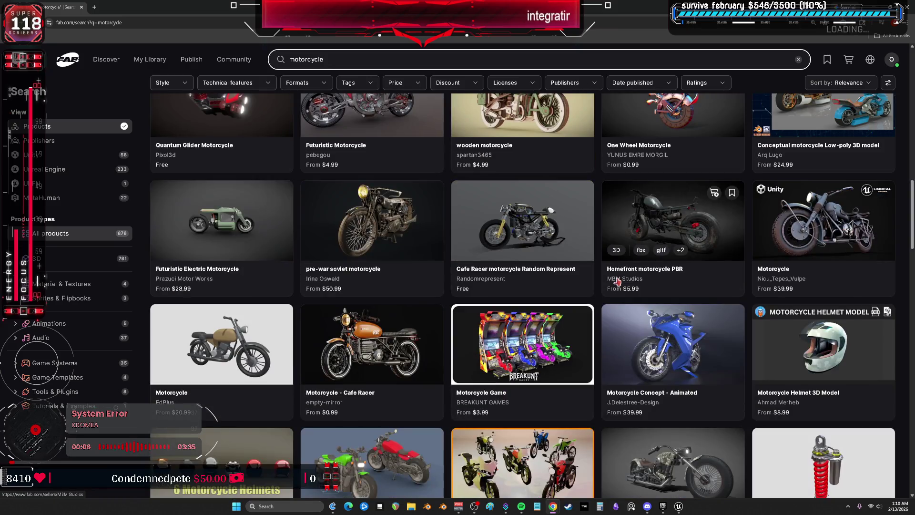
{"action": "scroll", "coordinate": [617, 282], "scroll_direction": "down", "scroll_amount": 5}
{"action": "scroll", "coordinate": [617, 281], "scroll_direction": "down", "scroll_amount": 10}
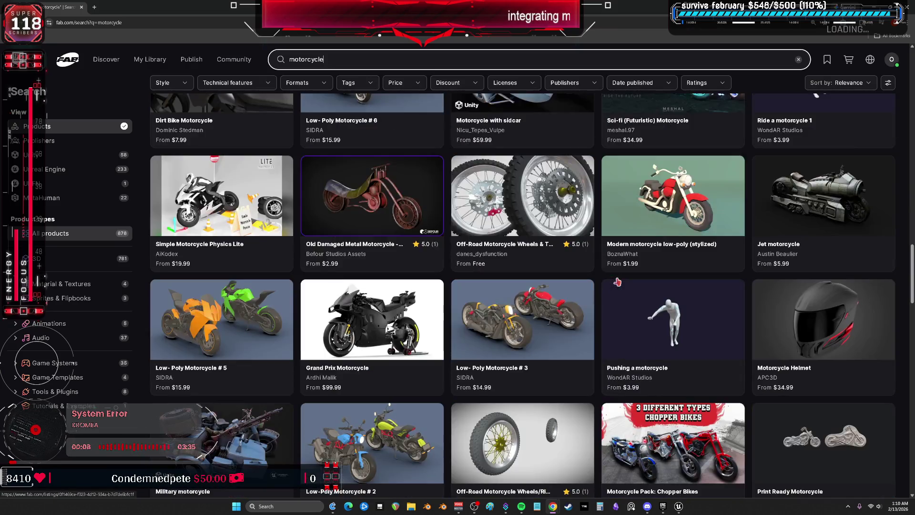
{"action": "scroll", "coordinate": [617, 283], "scroll_direction": "down", "scroll_amount": 5}
{"action": "scroll", "coordinate": [617, 283], "scroll_direction": "up", "scroll_amount": 20}
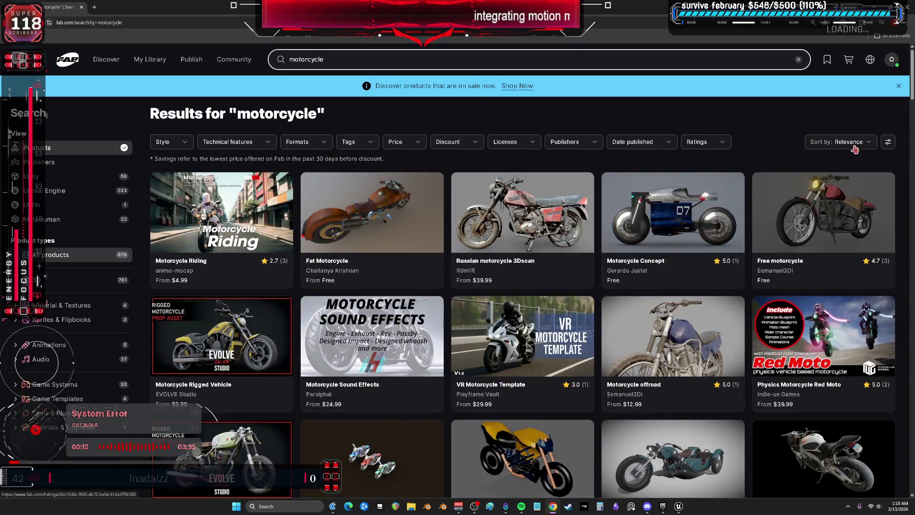
{"action": "left_click", "coordinate": [854, 143]}
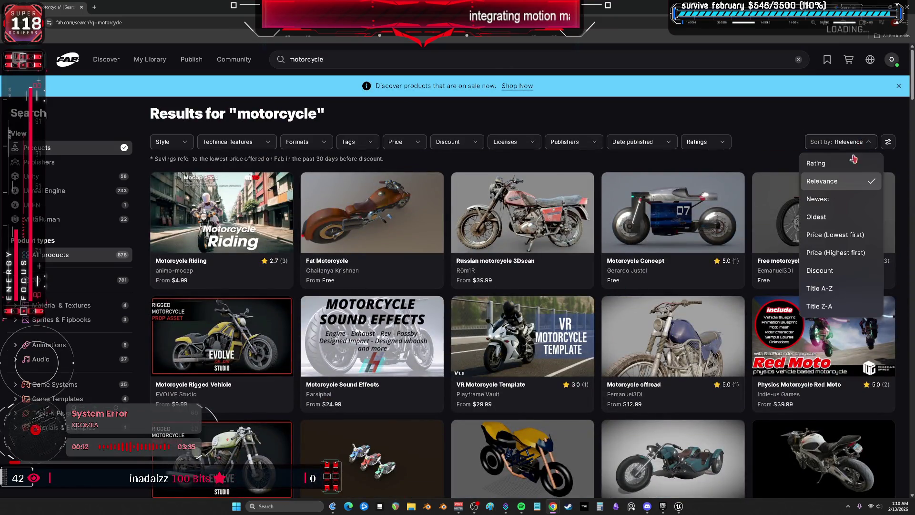
{"action": "left_click", "coordinate": [839, 253]}
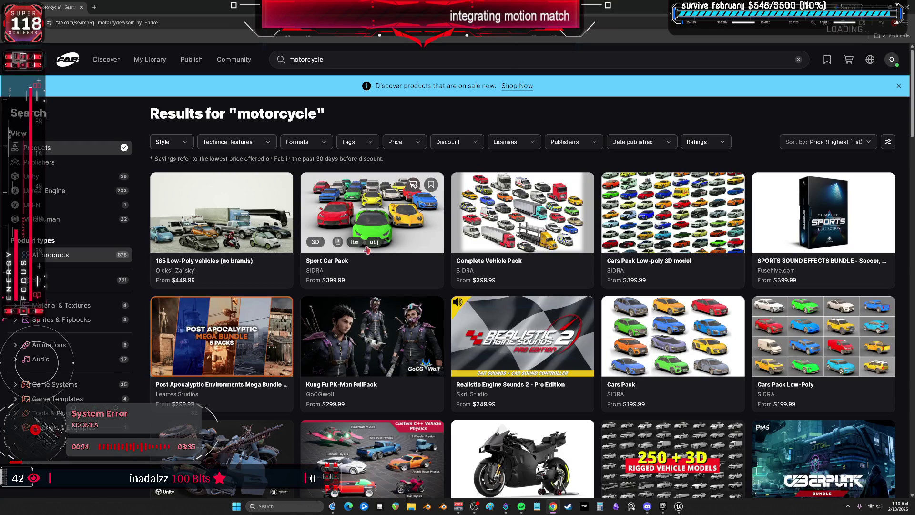
- Open the 'Ridable Bikes: Advanced Multiplayer Vehicles' product listing
{"action": "scroll", "coordinate": [526, 308], "scroll_direction": "down", "scroll_amount": 4}
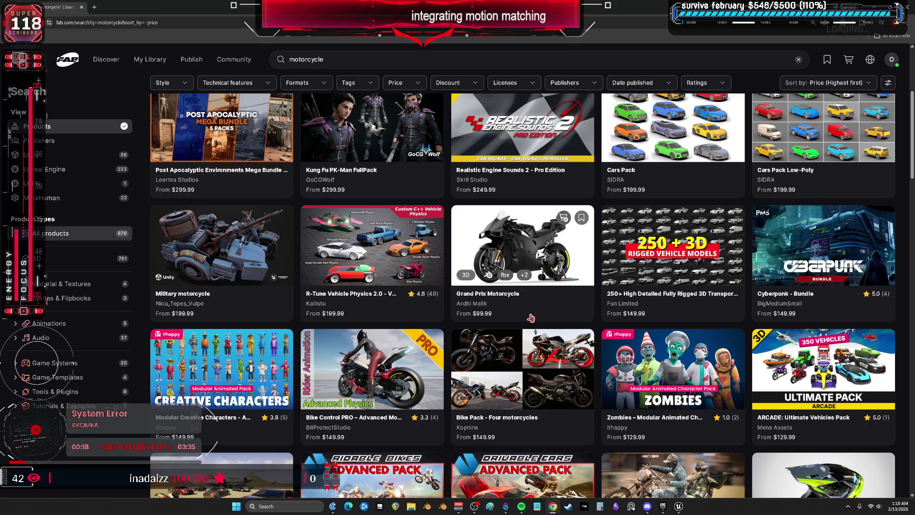
{"action": "scroll", "coordinate": [530, 318], "scroll_direction": "down", "scroll_amount": 3}
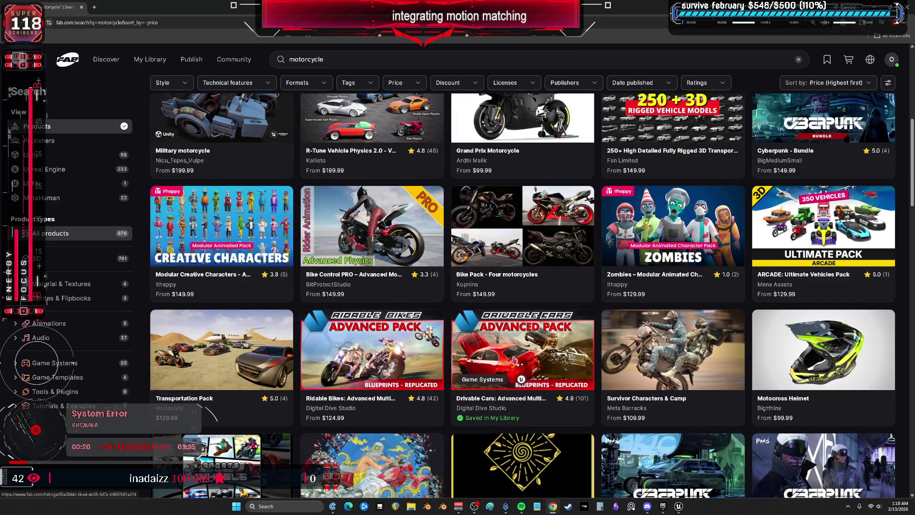
{"action": "left_click", "coordinate": [384, 353]}
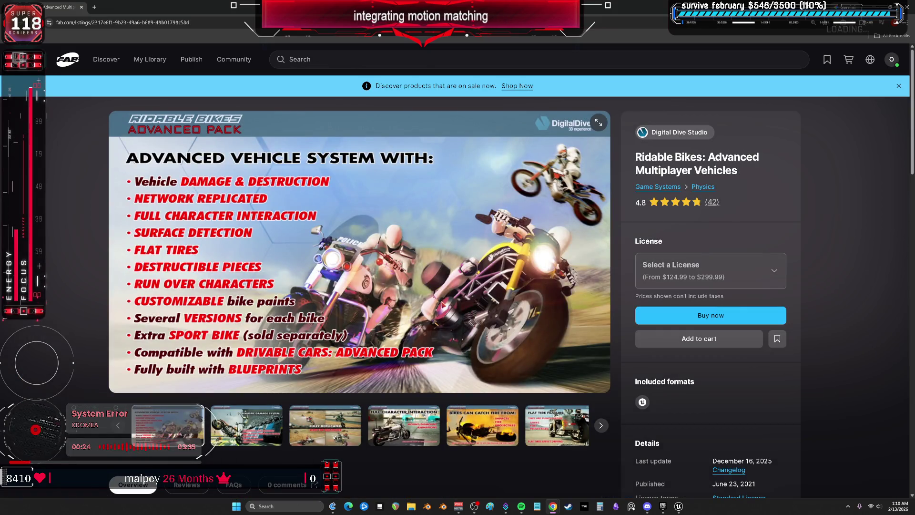
- Browse the Ridable Bikes gallery images, then switch back to the Unreal Editor
{"action": "left_click", "coordinate": [262, 421]}
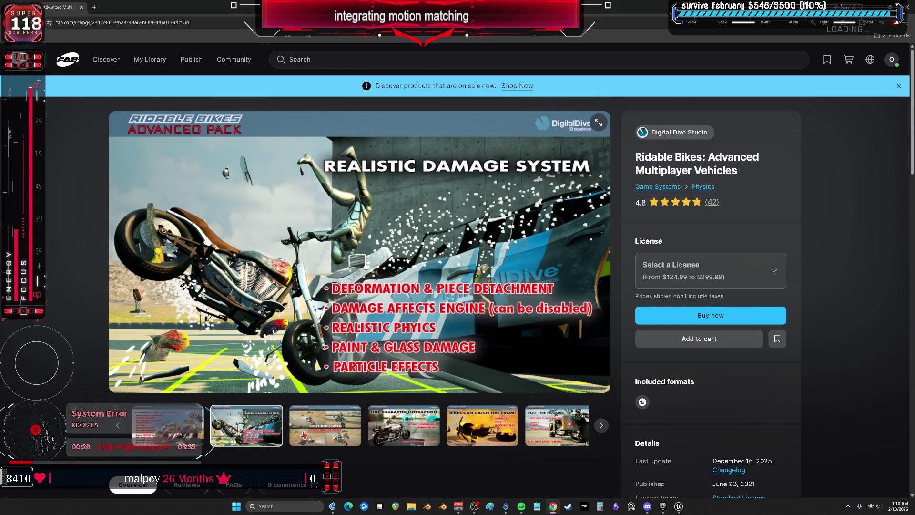
{"action": "left_click", "coordinate": [304, 435]}
{"action": "left_click", "coordinate": [386, 434]}
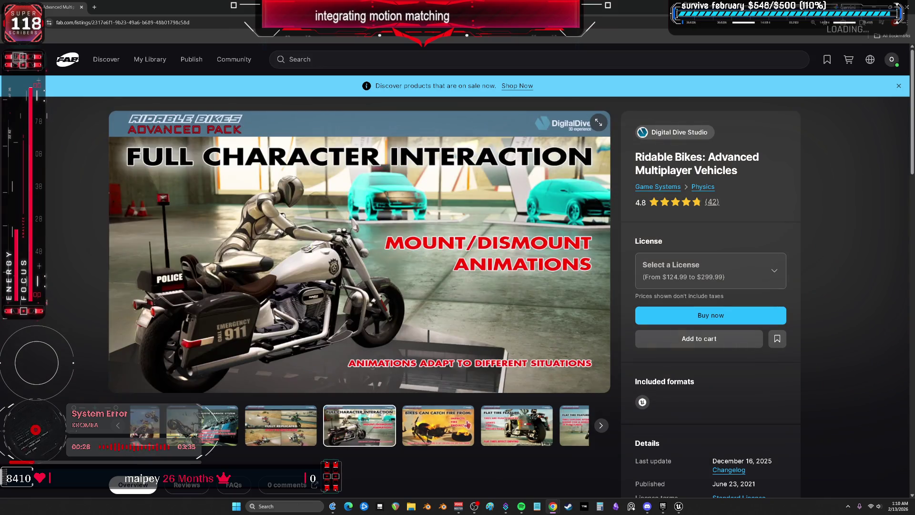
{"action": "left_click", "coordinate": [360, 426]}
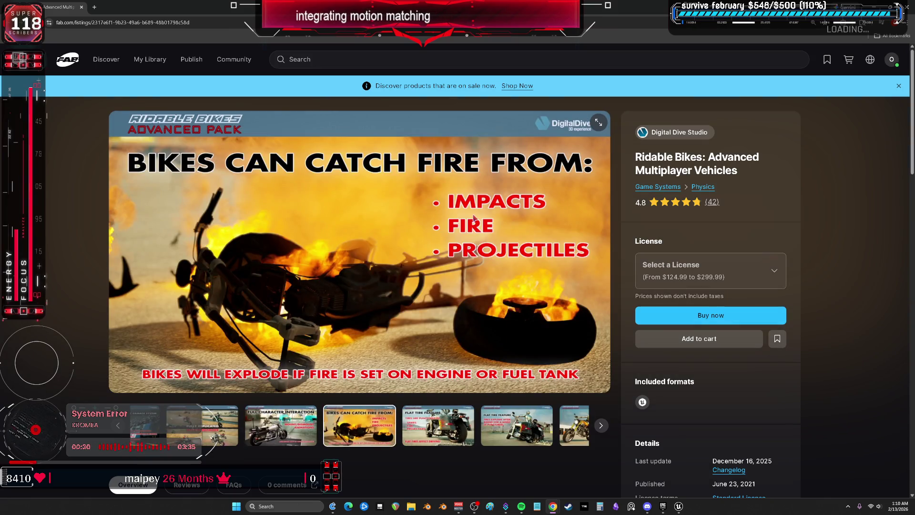
{"action": "scroll", "coordinate": [474, 219], "scroll_direction": "down", "scroll_amount": 10}
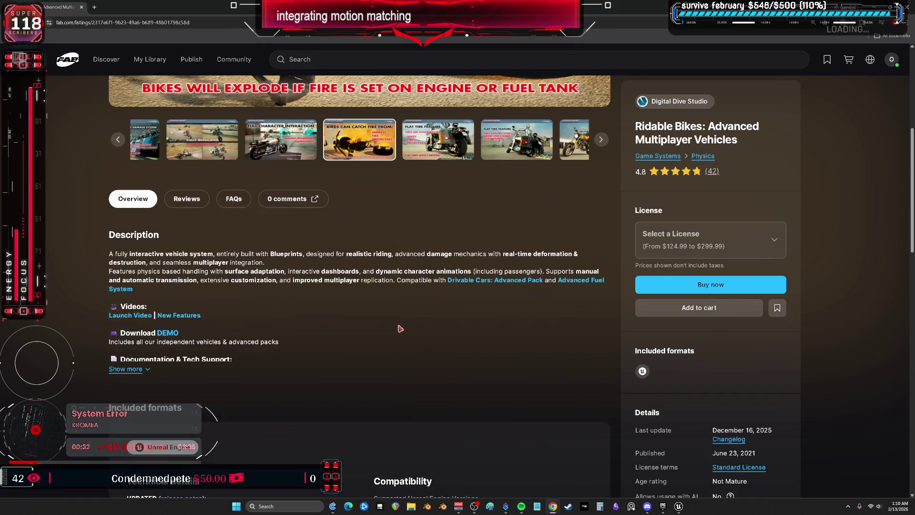
{"action": "key", "text": "alt+Tab"}
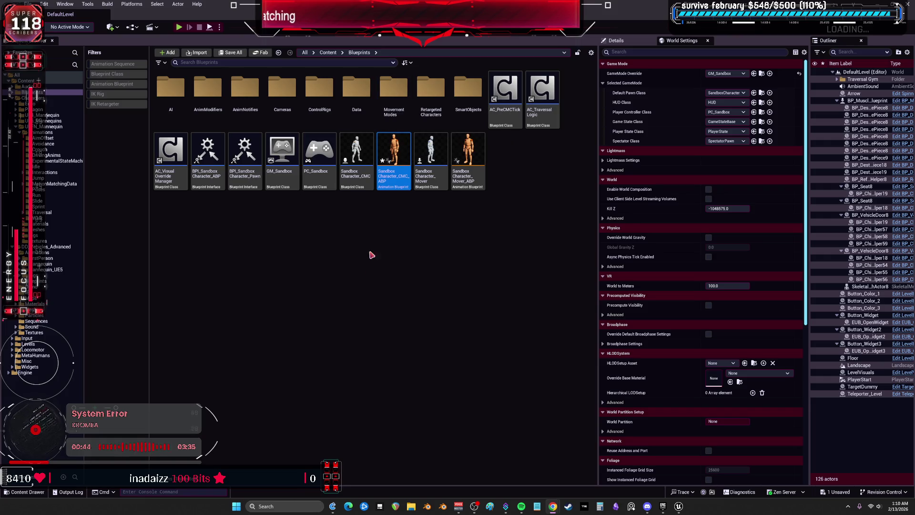
- Widen the Outliner leftward so the full actor names are visible
{"action": "left_click_drag", "start_coordinate": [809, 232], "coordinate": [750, 235]}
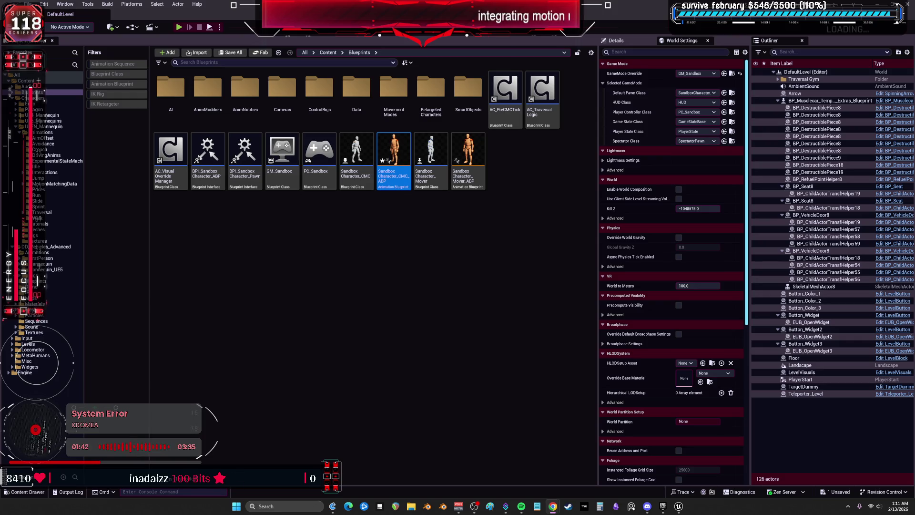
{"action": "left_click", "coordinate": [386, 249]}
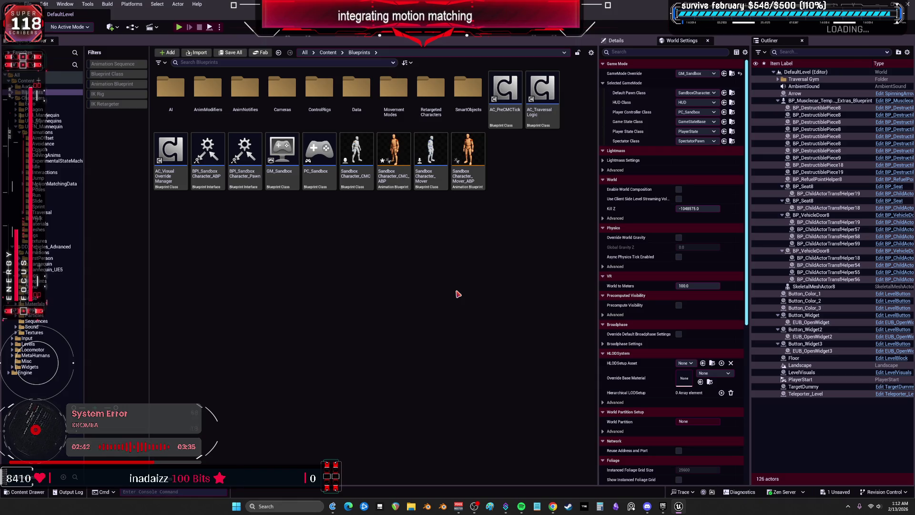
{"action": "left_click", "coordinate": [469, 157]}
- Clear the Content Browser asset selection, then bring up Paint's blank canvas
{"action": "left_click", "coordinate": [486, 91]}
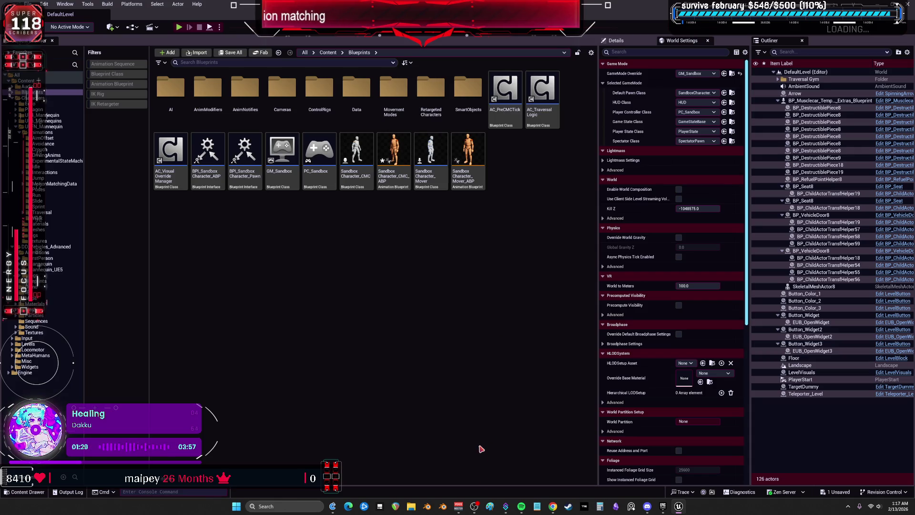
{"action": "left_click", "coordinate": [489, 506]}
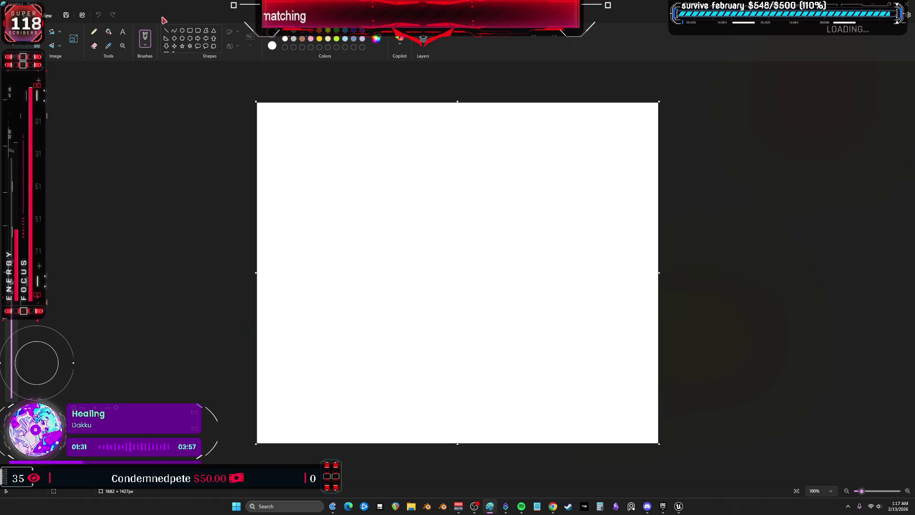
- Fill the canvas black and draw the yellow thumb, palm edge and three finger lines
{"action": "left_click", "coordinate": [109, 32]}
{"action": "left_click", "coordinate": [300, 149]}
{"action": "left_click", "coordinate": [145, 35]}
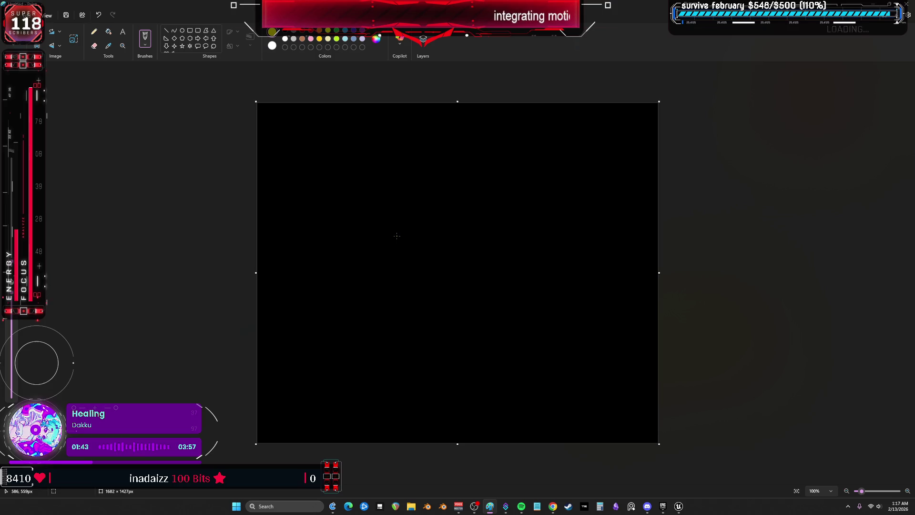
{"action": "mouse_move", "coordinate": [514, 274]}
{"action": "left_mouse_down"}
{"action": "mouse_move", "coordinate": [533, 200]}
{"action": "mouse_move", "coordinate": [496, 109]}
{"action": "left_mouse_up"}
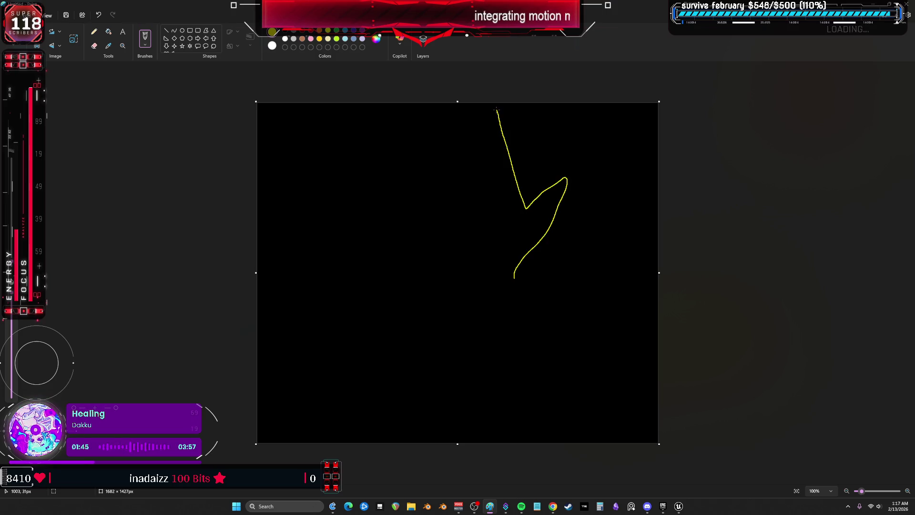
{"action": "left_click_drag", "start_coordinate": [429, 282], "coordinate": [378, 102]}
{"action": "left_click_drag", "start_coordinate": [425, 163], "coordinate": [404, 103]}
{"action": "left_click_drag", "start_coordinate": [442, 165], "coordinate": [424, 102]}
{"action": "left_click_drag", "start_coordinate": [474, 159], "coordinate": [444, 102]}
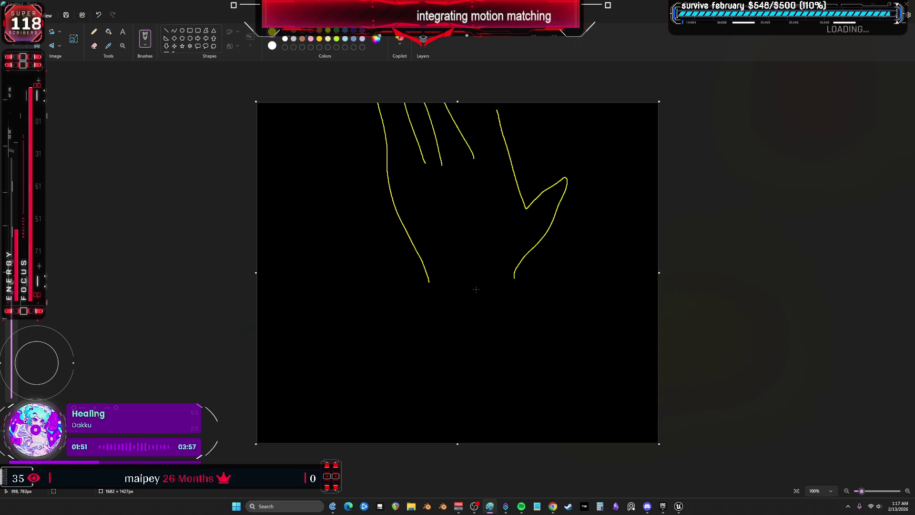
- Draw two yellow wrist lines and both forearm sides down to the canvas bottom
{"action": "left_click_drag", "start_coordinate": [441, 294], "coordinate": [461, 379]}
{"action": "left_click_drag", "start_coordinate": [478, 294], "coordinate": [508, 364]}
{"action": "left_click_drag", "start_coordinate": [514, 272], "coordinate": [540, 407]}
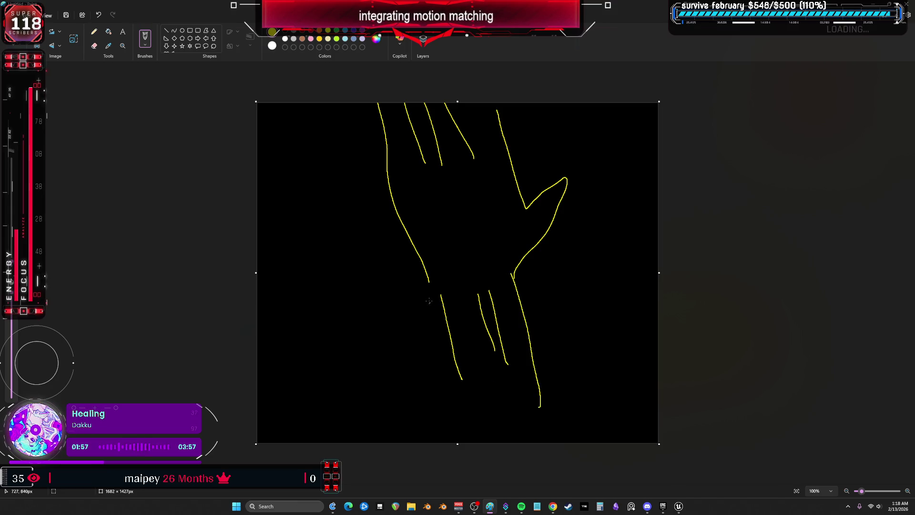
{"action": "left_click_drag", "start_coordinate": [430, 285], "coordinate": [464, 443]}
{"action": "left_click_drag", "start_coordinate": [534, 401], "coordinate": [540, 443]}
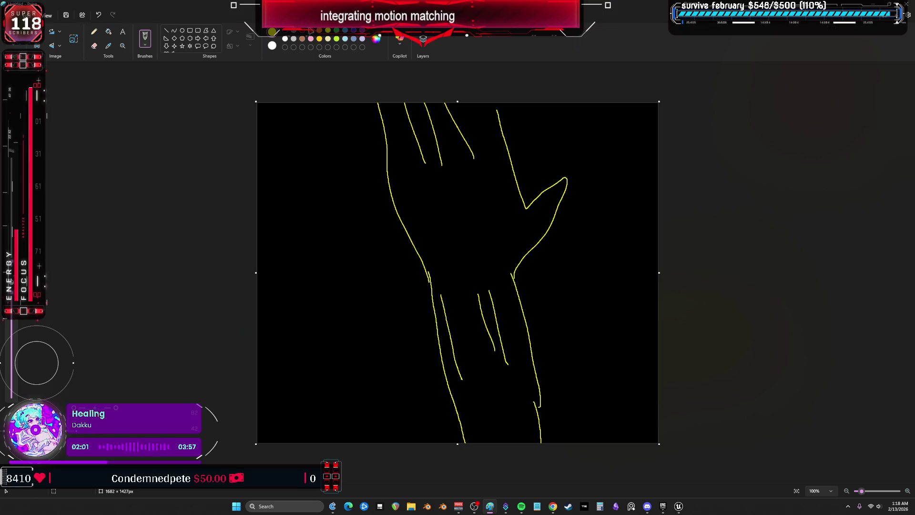
{"action": "left_click", "coordinate": [145, 45]}
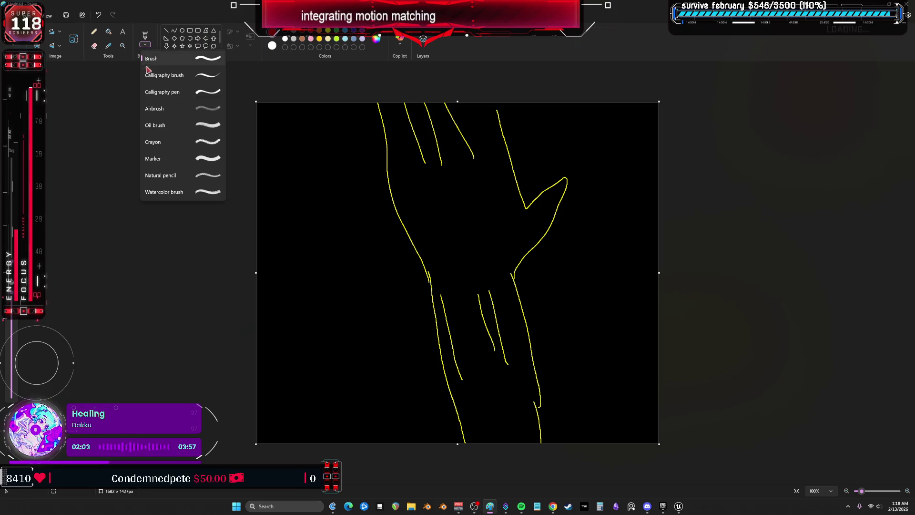
- With the basic brush, paint two thick red streaks down the forearm
{"action": "left_click", "coordinate": [157, 59]}
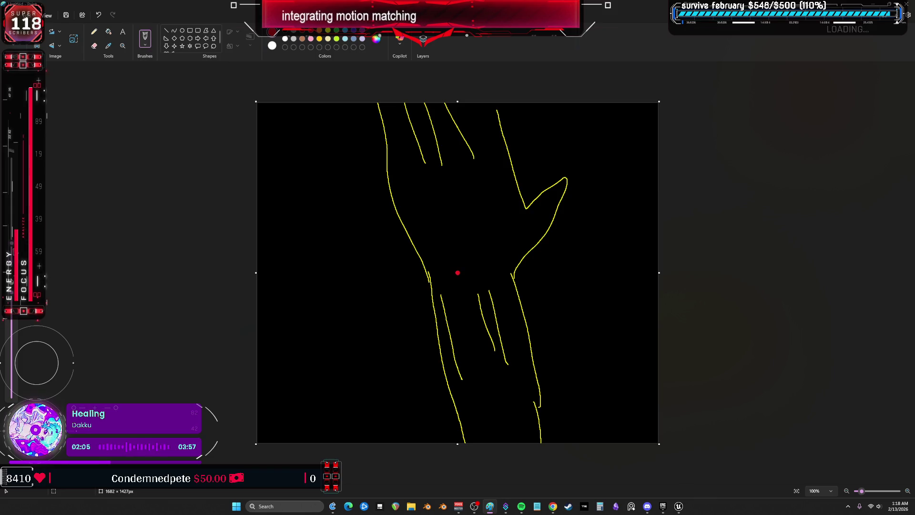
{"action": "left_click_drag", "start_coordinate": [440, 294], "coordinate": [466, 399]}
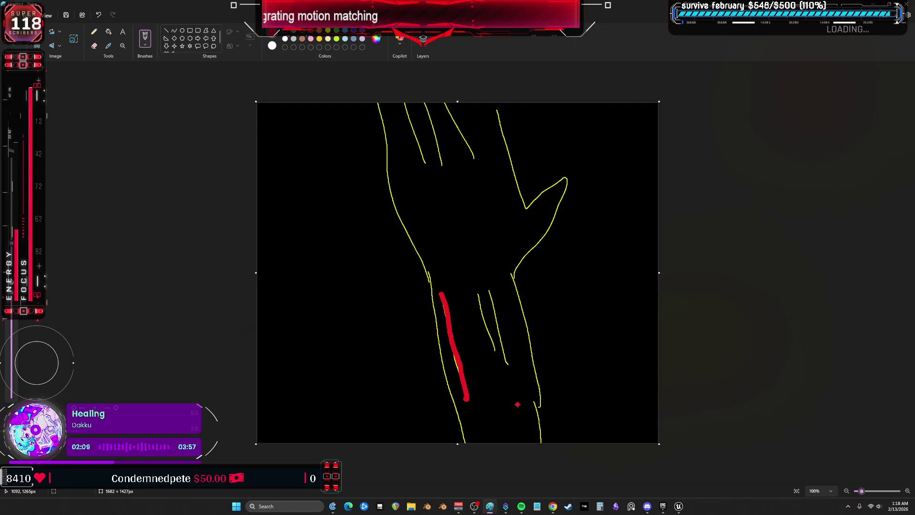
{"action": "mouse_move", "coordinate": [478, 294]}
{"action": "left_mouse_down"}
{"action": "mouse_move", "coordinate": [497, 358]}
{"action": "mouse_move", "coordinate": [495, 301]}
{"action": "mouse_move", "coordinate": [508, 365]}
{"action": "mouse_move", "coordinate": [494, 291]}
{"action": "mouse_move", "coordinate": [511, 362]}
{"action": "left_mouse_up"}
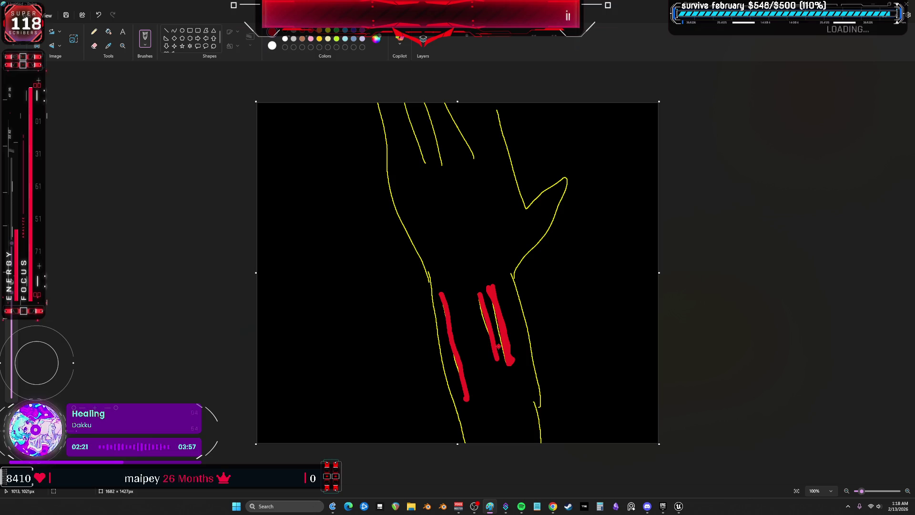
{"action": "left_click", "coordinate": [337, 30]}
- Draw a green arrow and a dark blue arrow at the streaks, plus a blue wrist zigzag
{"action": "mouse_move", "coordinate": [498, 279]}
{"action": "left_mouse_down"}
{"action": "mouse_move", "coordinate": [493, 267]}
{"action": "mouse_move", "coordinate": [492, 289]}
{"action": "mouse_move", "coordinate": [504, 280]}
{"action": "left_mouse_up"}
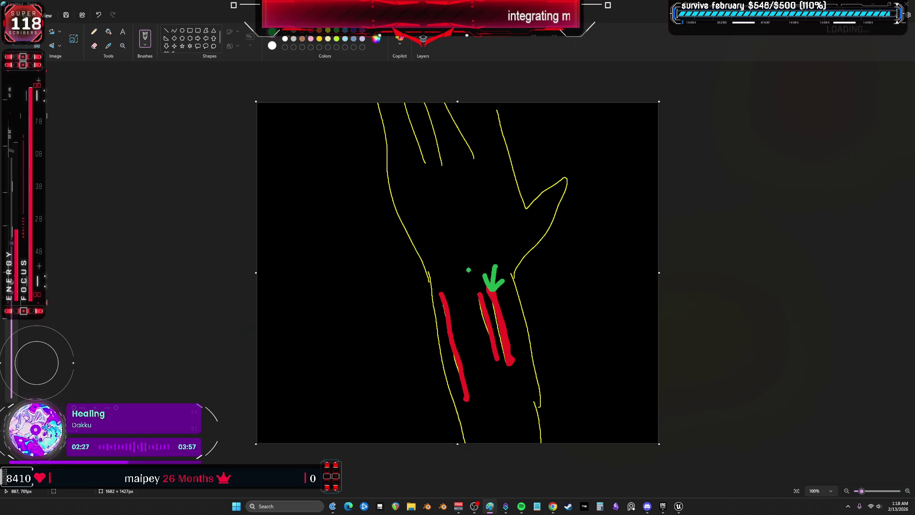
{"action": "left_click", "coordinate": [353, 30]}
{"action": "mouse_move", "coordinate": [461, 286]}
{"action": "left_mouse_down"}
{"action": "mouse_move", "coordinate": [471, 271]}
{"action": "mouse_move", "coordinate": [454, 256]}
{"action": "left_mouse_up"}
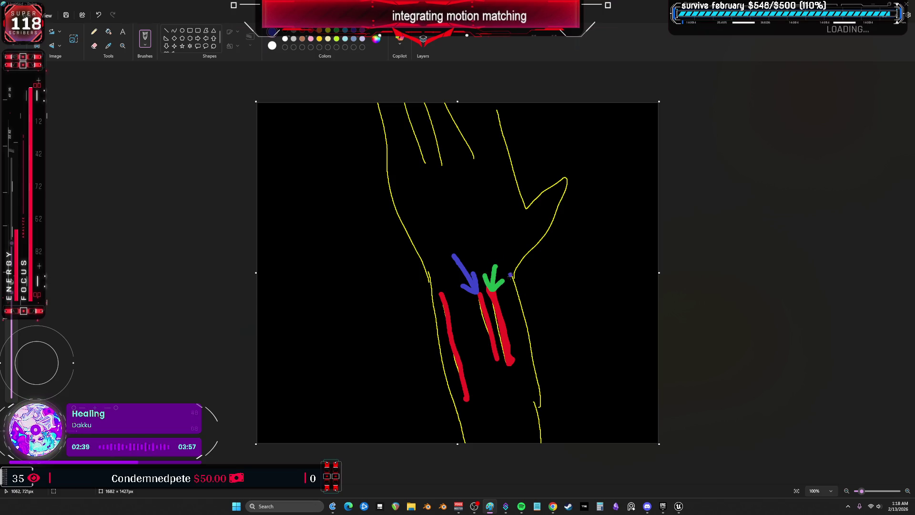
{"action": "mouse_move", "coordinate": [479, 252]}
{"action": "left_mouse_down"}
{"action": "mouse_move", "coordinate": [456, 274]}
{"action": "mouse_move", "coordinate": [520, 323]}
{"action": "mouse_move", "coordinate": [525, 342]}
{"action": "left_mouse_up"}
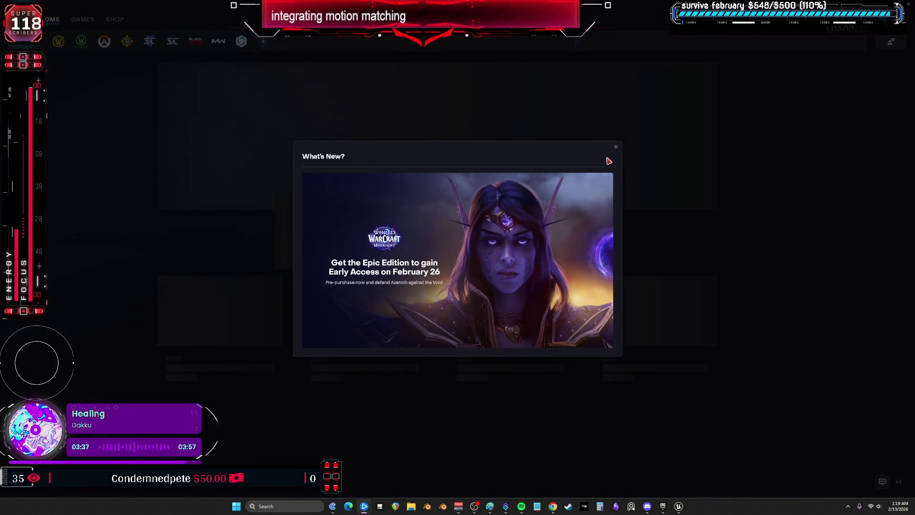
- Dismiss What's New, stay offline, open the StarCraft II page, and close the Battle.net launcher
{"action": "left_click", "coordinate": [615, 147]}
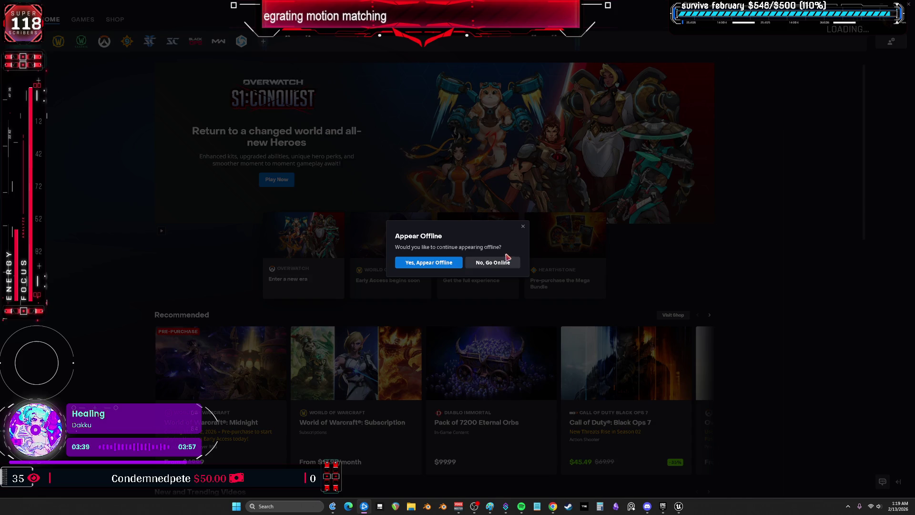
{"action": "left_click", "coordinate": [448, 263]}
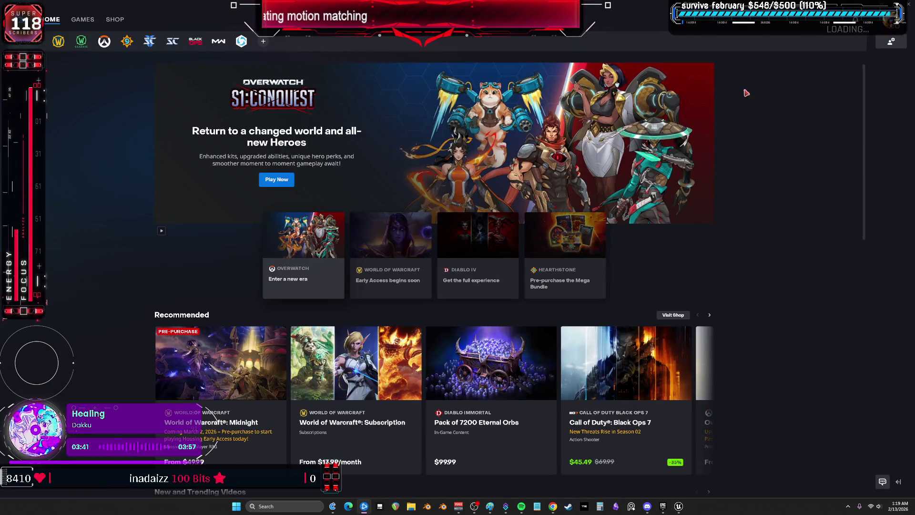
{"action": "left_click", "coordinate": [149, 41]}
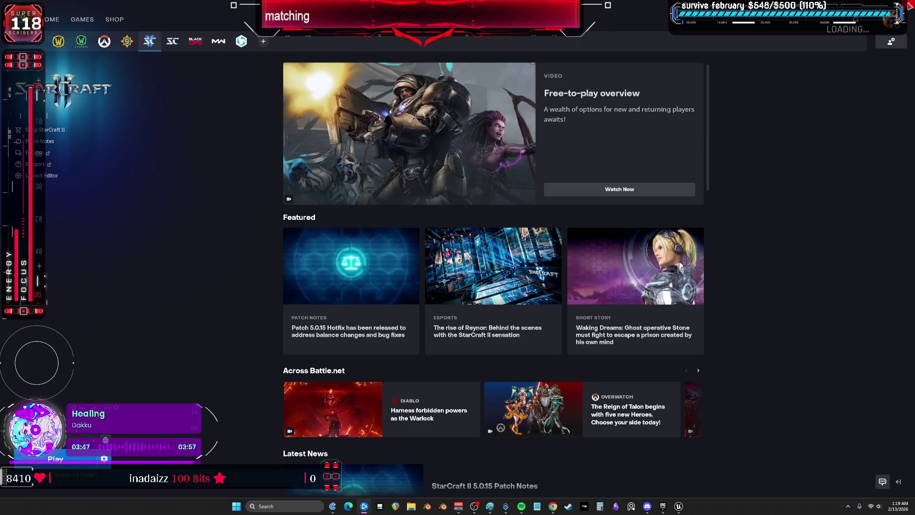
{"action": "left_click", "coordinate": [910, 5]}
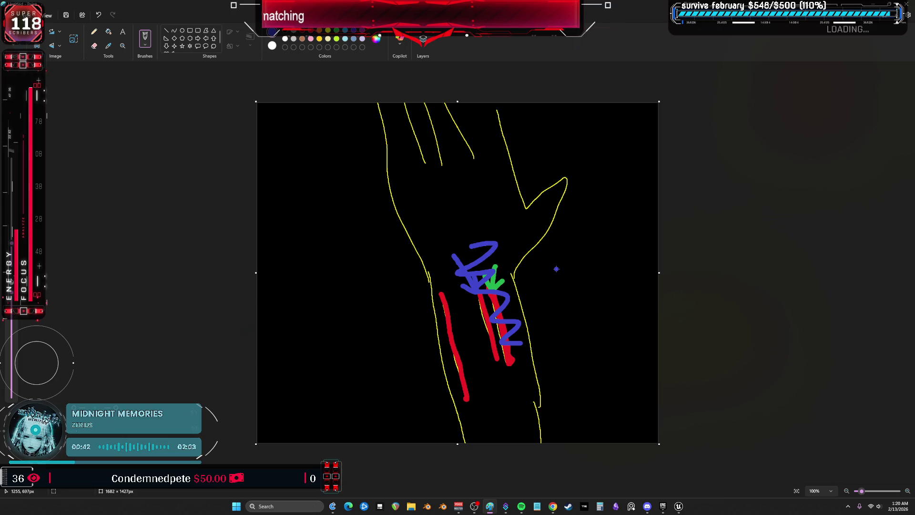
- Write 'RSi' in blue lettering beside the arm sketch
{"action": "mouse_move", "coordinate": [313, 245]}
{"action": "left_mouse_down"}
{"action": "mouse_move", "coordinate": [312, 285]}
{"action": "mouse_move", "coordinate": [351, 303]}
{"action": "left_mouse_up"}
{"action": "mouse_move", "coordinate": [387, 244]}
{"action": "left_mouse_down"}
{"action": "mouse_move", "coordinate": [363, 260]}
{"action": "mouse_move", "coordinate": [368, 295]}
{"action": "left_mouse_up"}
{"action": "left_click_drag", "start_coordinate": [409, 243], "coordinate": [419, 293]}
{"action": "left_click", "coordinate": [409, 228]}
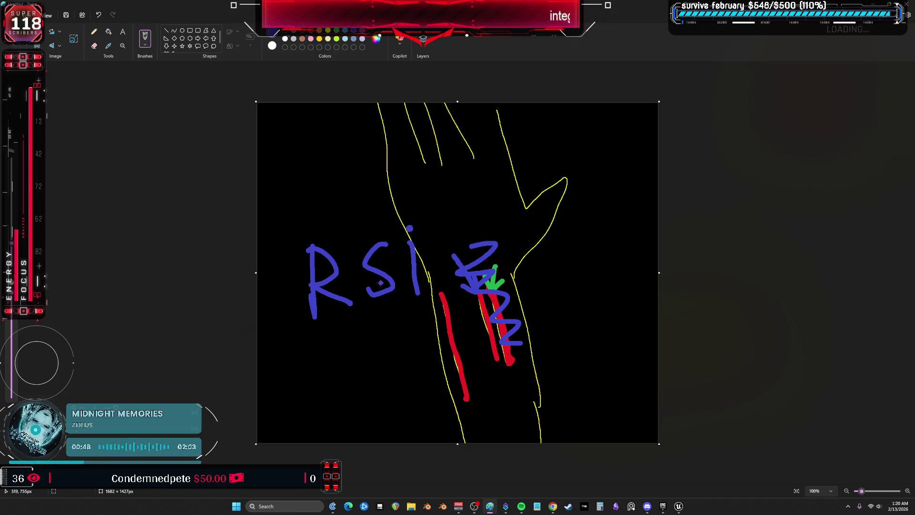
- Box the RSi label, add a blue zigzag down the forearm, then close Paint without saving
{"action": "mouse_move", "coordinate": [304, 324]}
{"action": "left_mouse_down"}
{"action": "mouse_move", "coordinate": [456, 295]}
{"action": "mouse_move", "coordinate": [307, 217]}
{"action": "mouse_move", "coordinate": [300, 324]}
{"action": "left_mouse_up"}
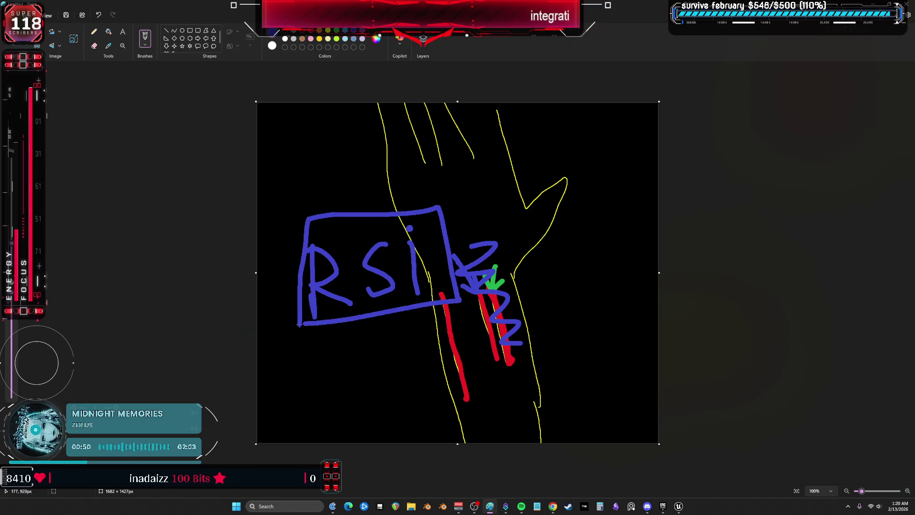
{"action": "mouse_move", "coordinate": [512, 281]}
{"action": "left_mouse_down"}
{"action": "mouse_move", "coordinate": [465, 376]}
{"action": "mouse_move", "coordinate": [500, 397]}
{"action": "left_mouse_up"}
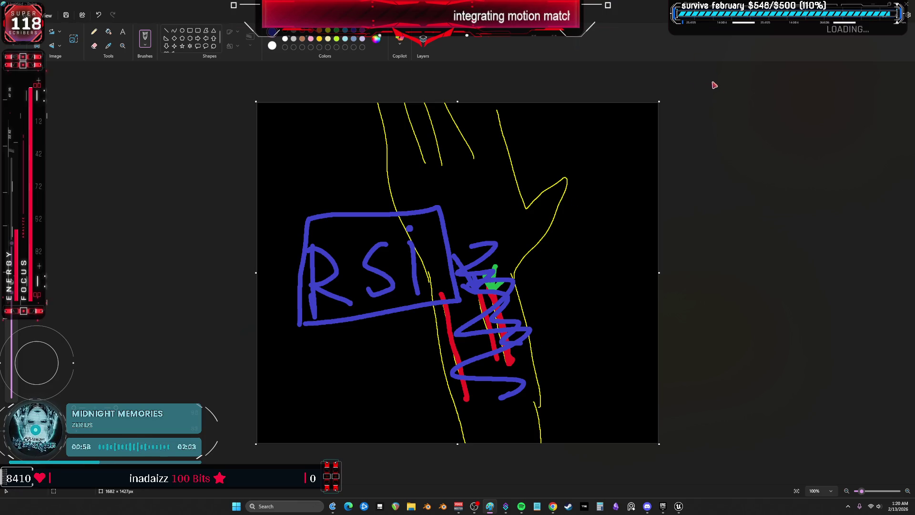
{"action": "left_click", "coordinate": [906, 5]}
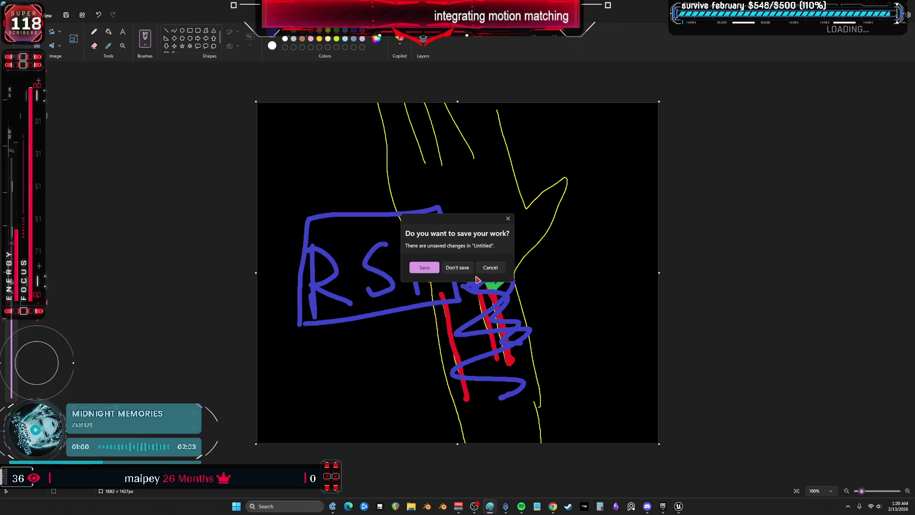
{"action": "left_click", "coordinate": [465, 270]}
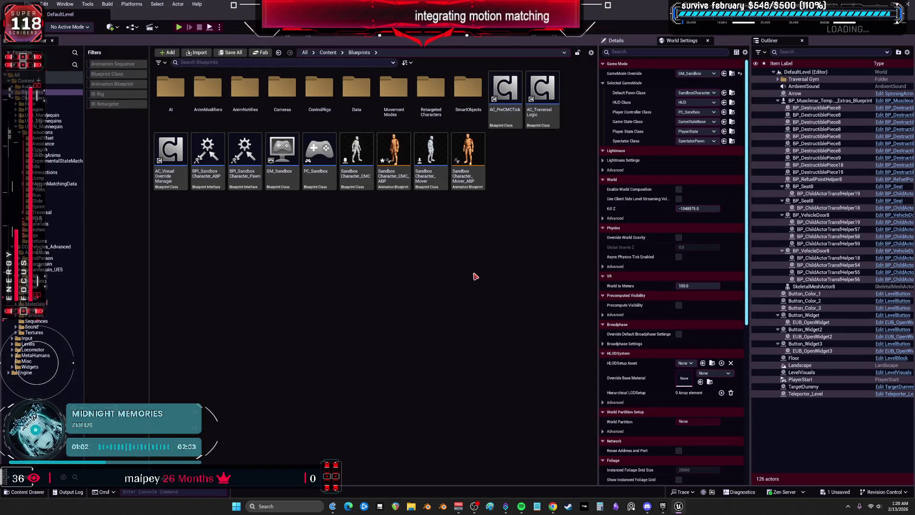
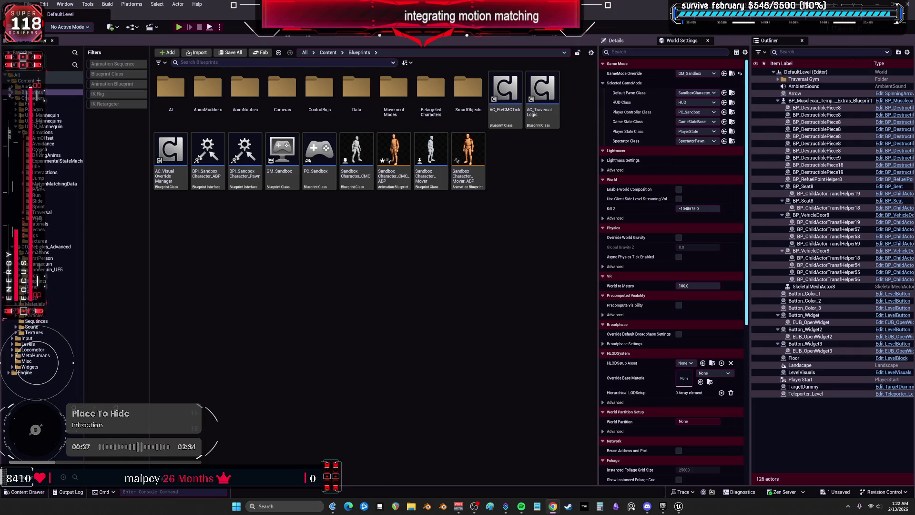
- Bring the Unreal Editor, showing Content > Blueprints, to the front, then return to the tutorial browser
{"action": "left_click", "coordinate": [406, 273]}
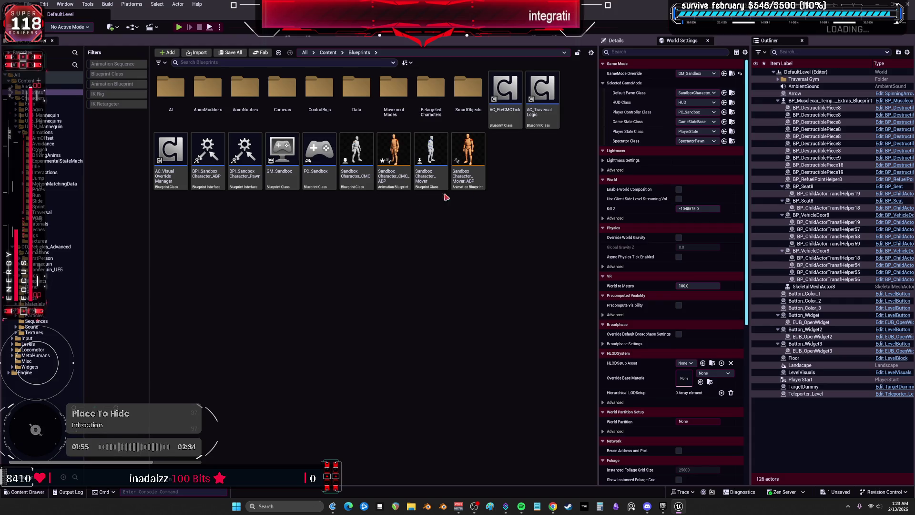
{"action": "mouse_move", "coordinate": [552, 506]}
{"action": "left_click", "coordinate": [574, 464]}
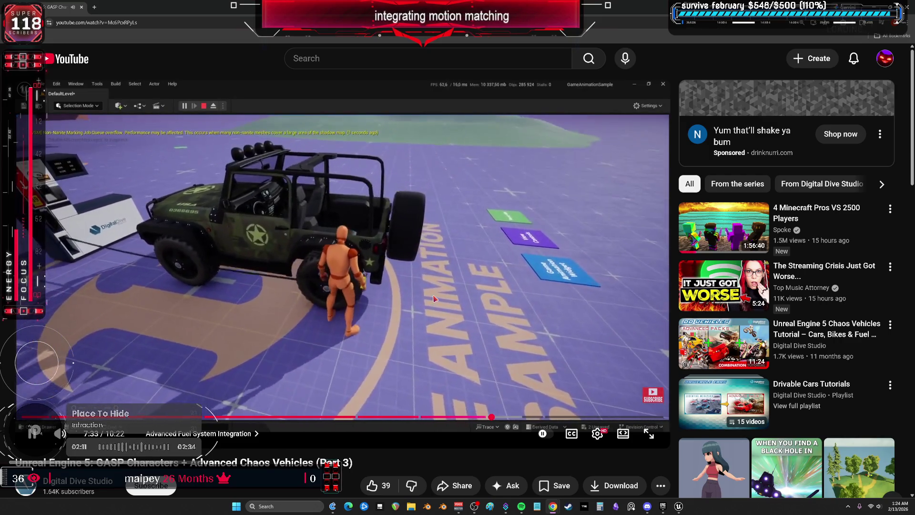
- Pause the GASP Characters + Chaos Vehicles Part 3 tutorial near 7:35 and return to Unreal
{"action": "left_click", "coordinate": [429, 349]}
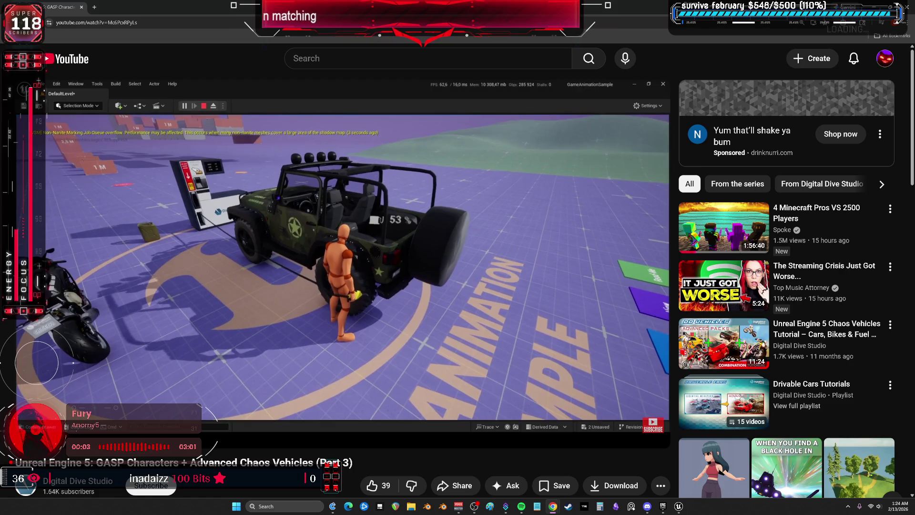
{"action": "mouse_move", "coordinate": [396, 246]}
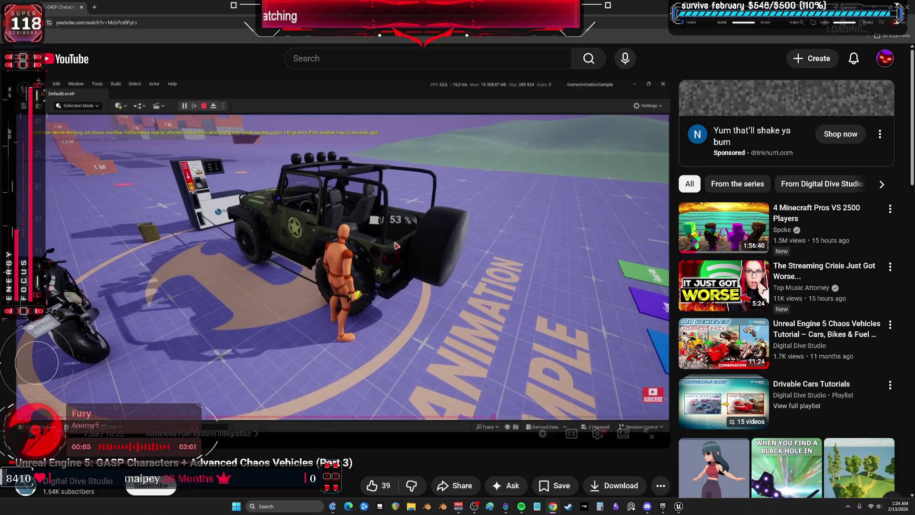
{"action": "key", "text": "alt+Tab"}
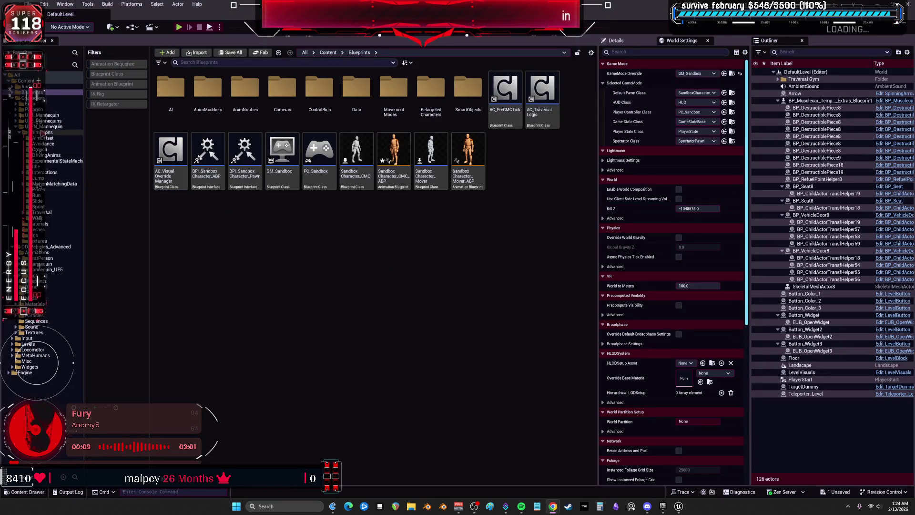
- Browse the Musclecar_Advanced StaticMeshes and SkeletalMeshes folders, then start a Play-in-Editor session
{"action": "double_click", "coordinate": [48, 310]}
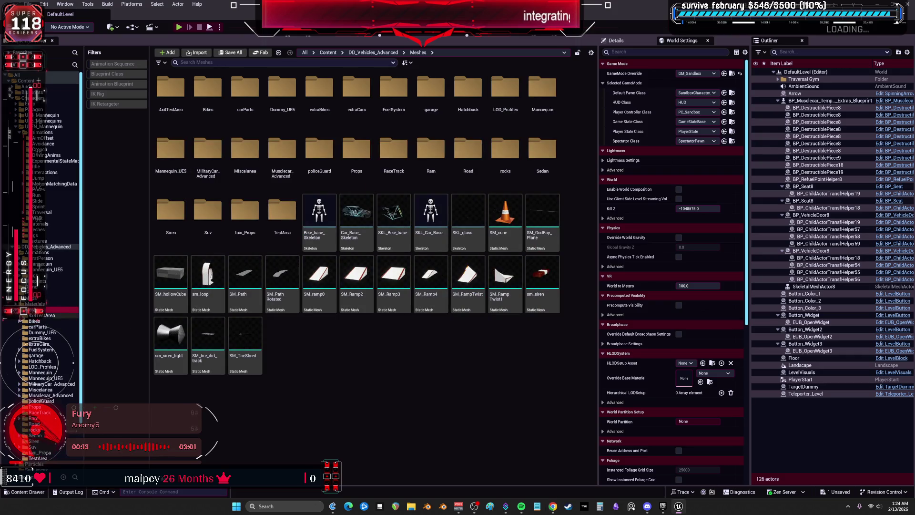
{"action": "scroll", "coordinate": [38, 281], "scroll_direction": "down", "scroll_amount": 2}
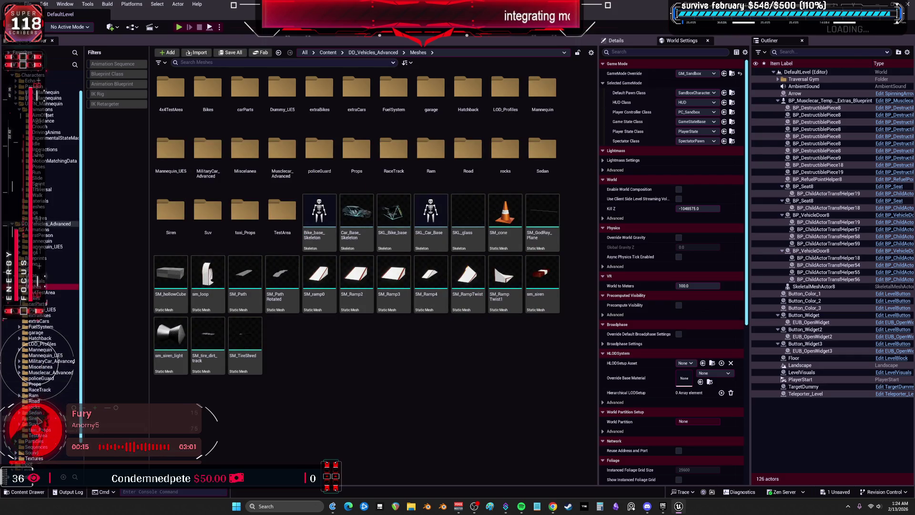
{"action": "left_click", "coordinate": [50, 372]}
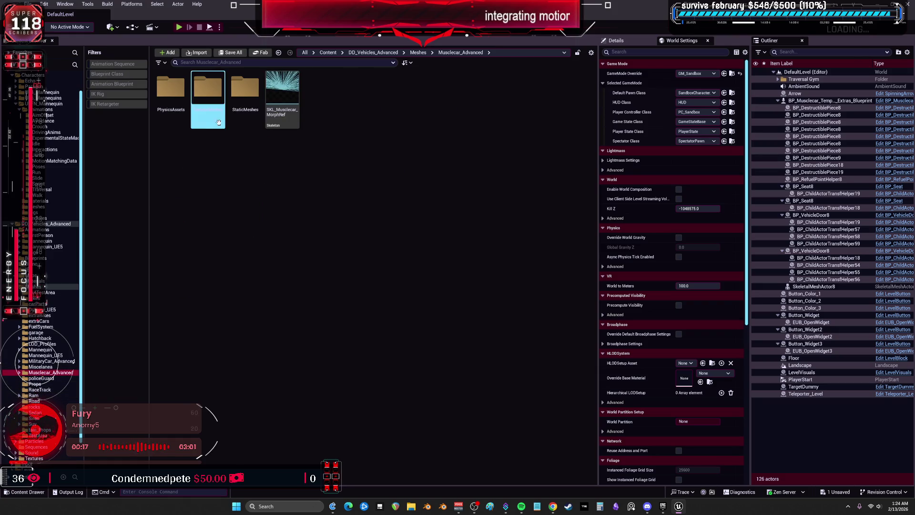
{"action": "double_click", "coordinate": [243, 91]}
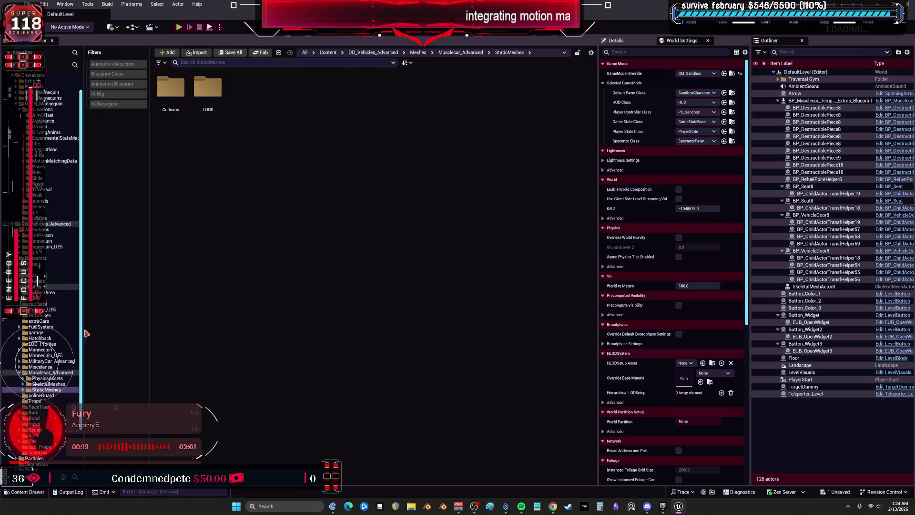
{"action": "left_click", "coordinate": [47, 384]}
{"action": "left_click", "coordinate": [179, 28]}
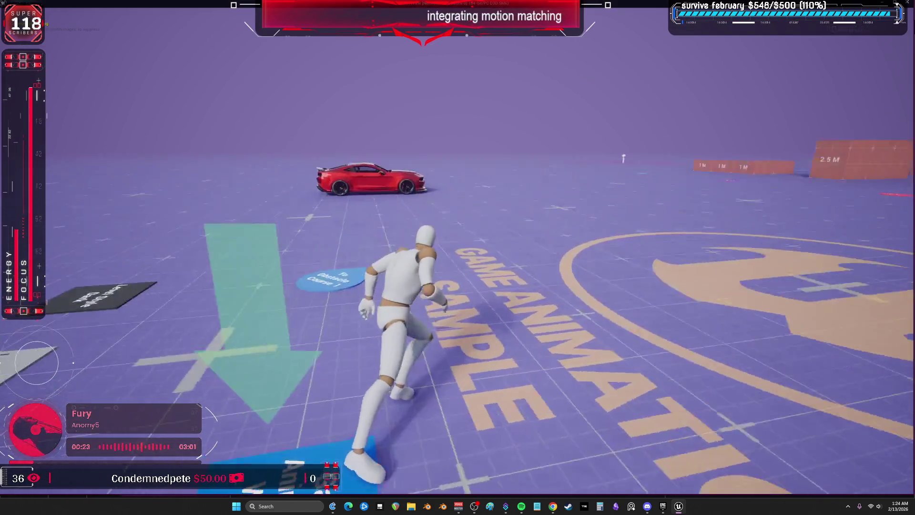
- Run the character around the red muscle car, vaulting over its rear
{"action": "key", "text": "w"}
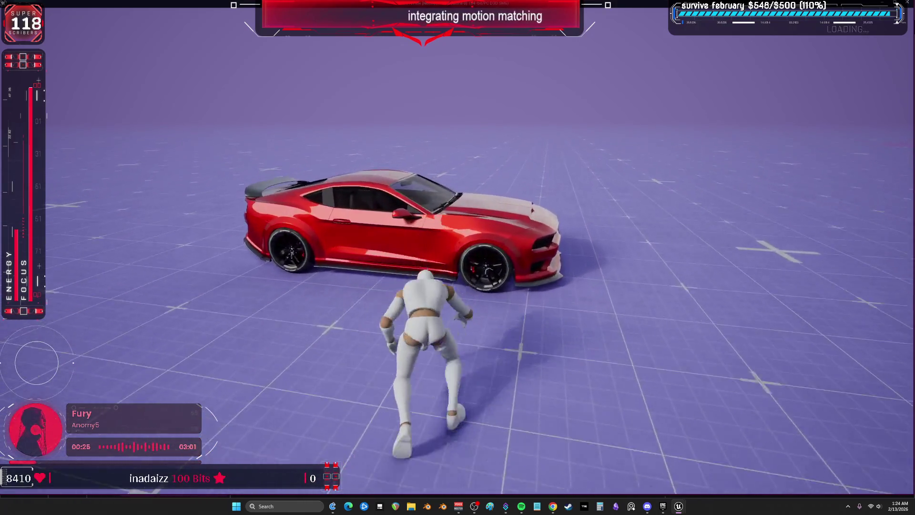
{"action": "key", "text": "w"}
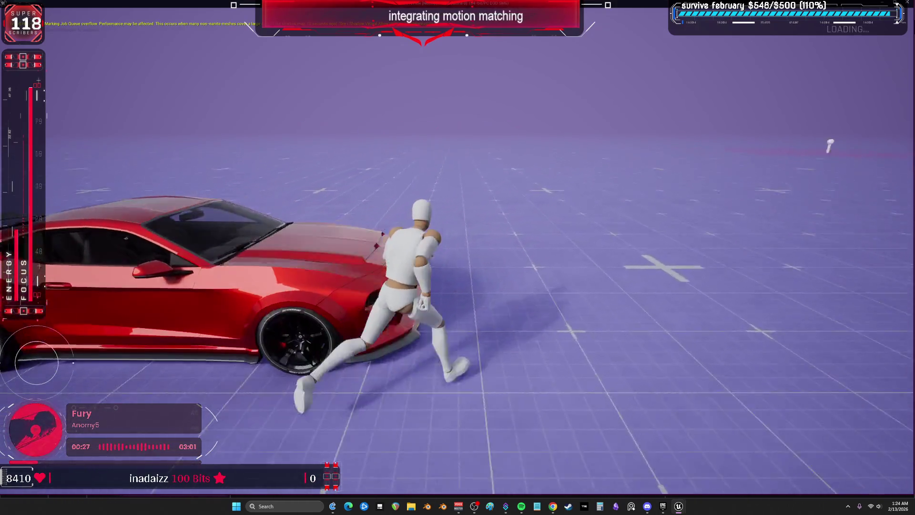
{"action": "key", "text": "w"}
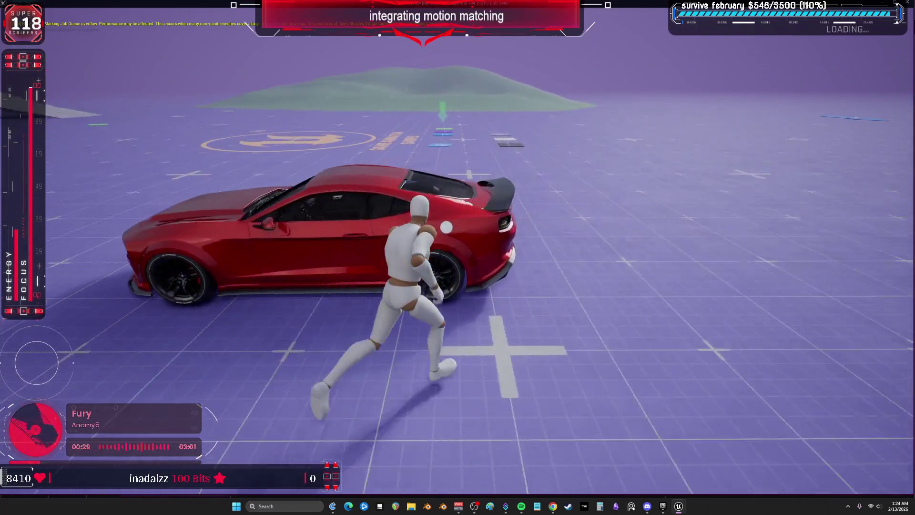
{"action": "key", "text": "w"}
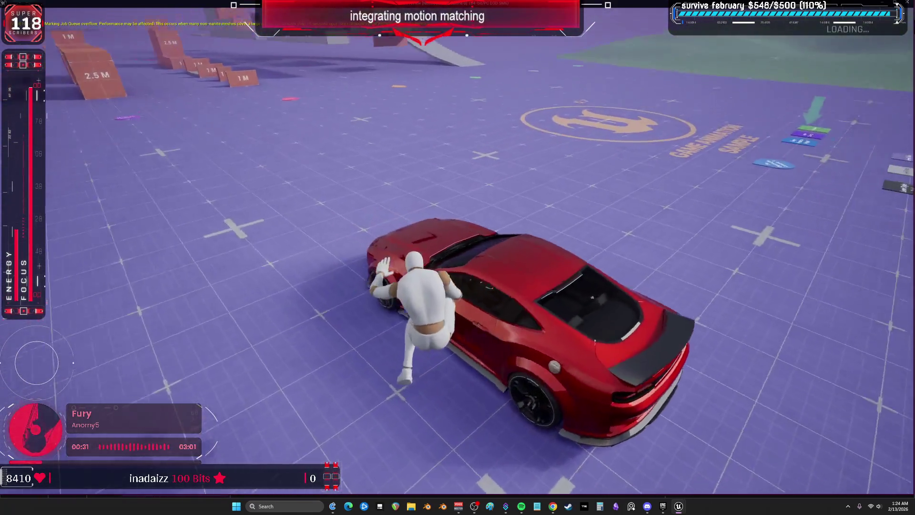
{"action": "key", "text": "w"}
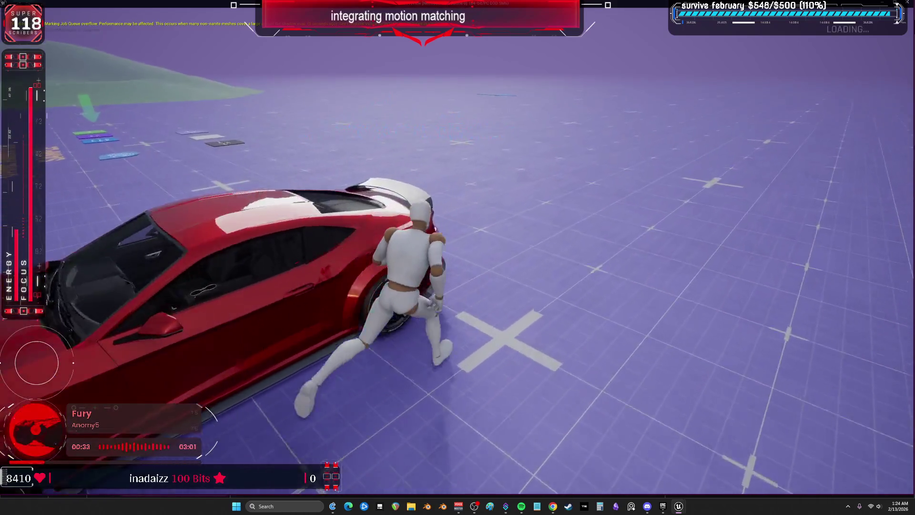
{"action": "key", "text": "w"}
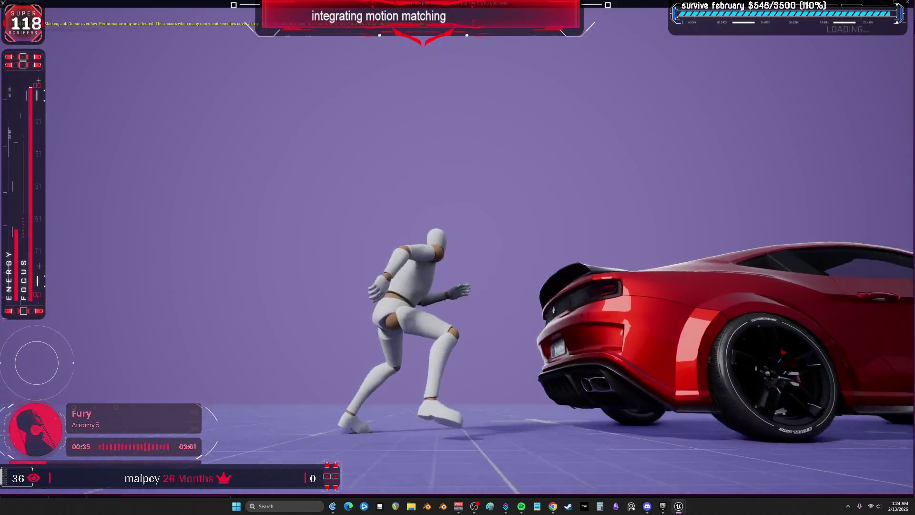
{"action": "key", "text": "w"}
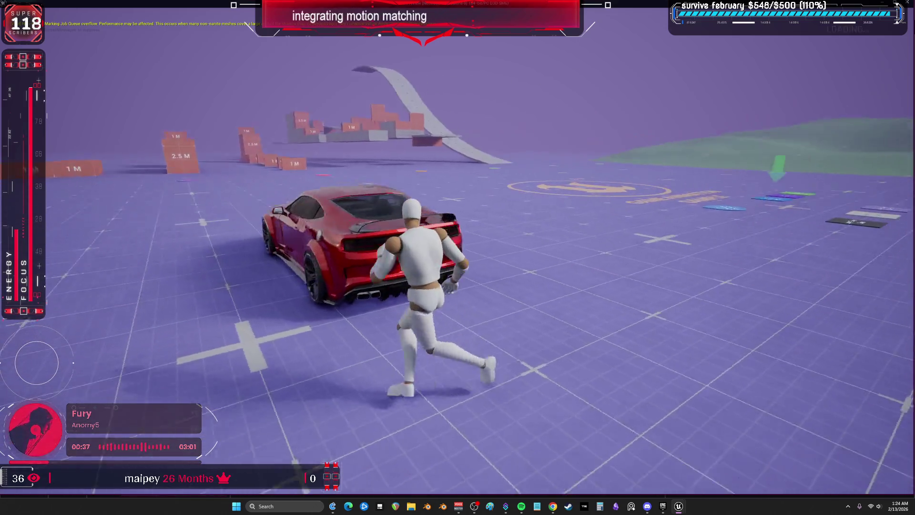
- Vault across the car's hood, climb onto its rear spoiler, then end the play session
{"action": "key", "text": "space"}
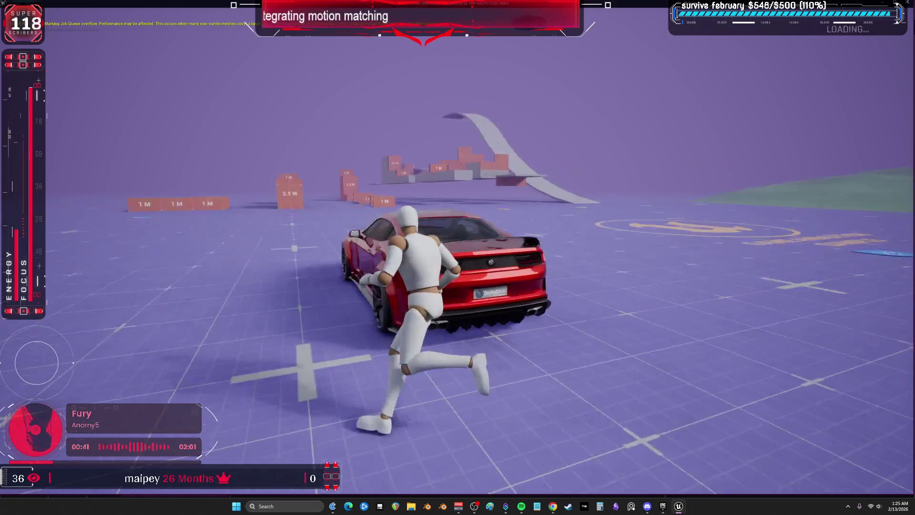
{"action": "key", "text": "space"}
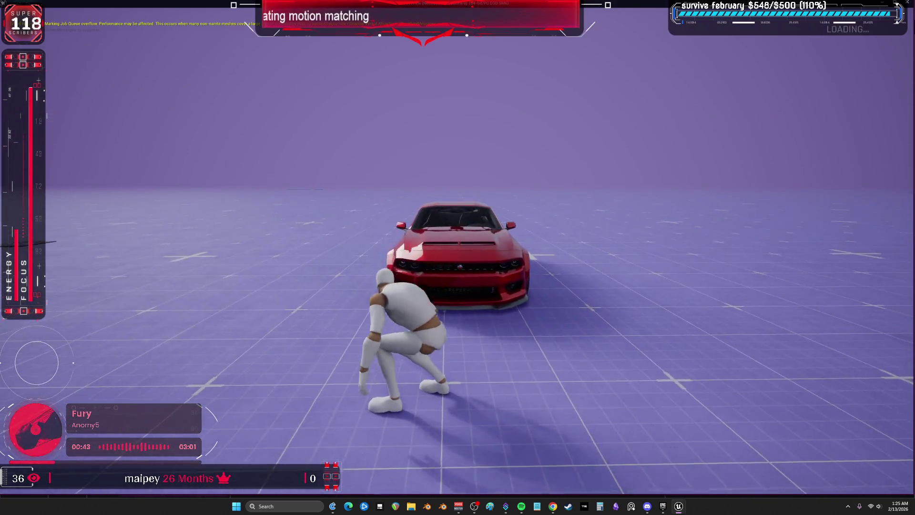
{"action": "key", "text": "space"}
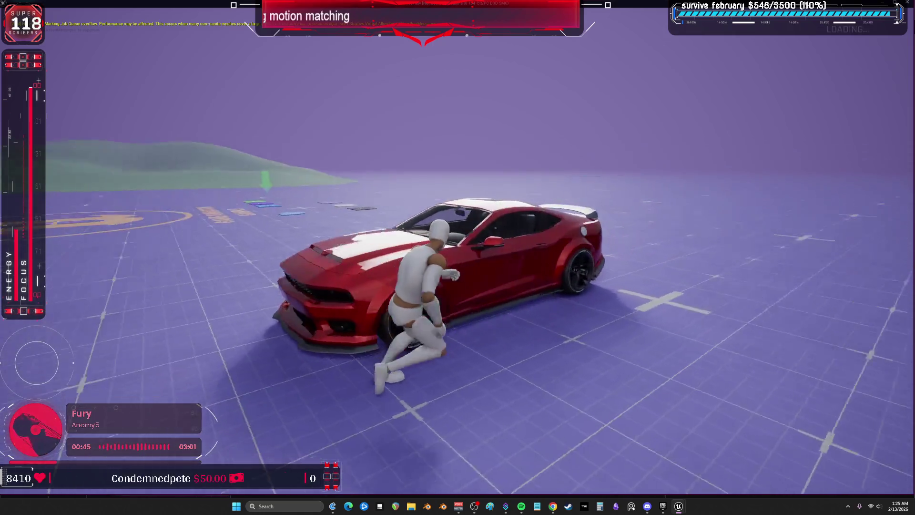
{"action": "key", "text": "w"}
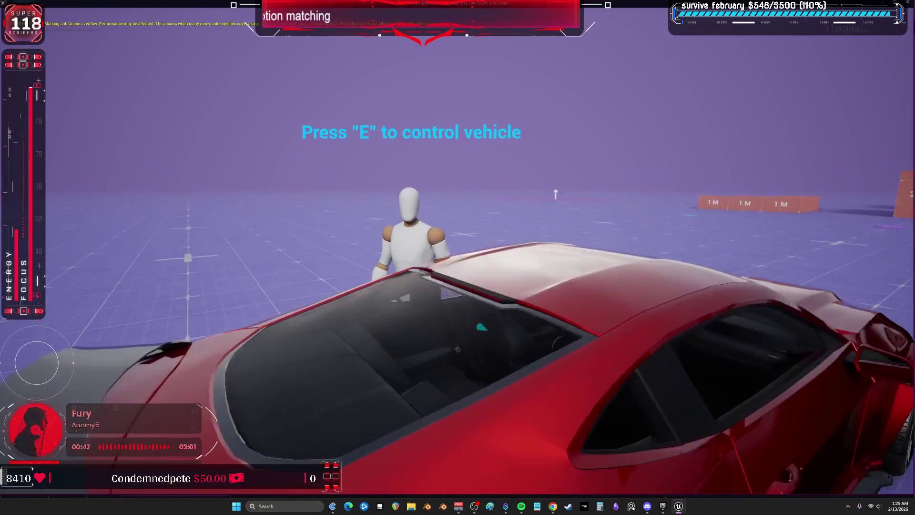
{"action": "key", "text": "w"}
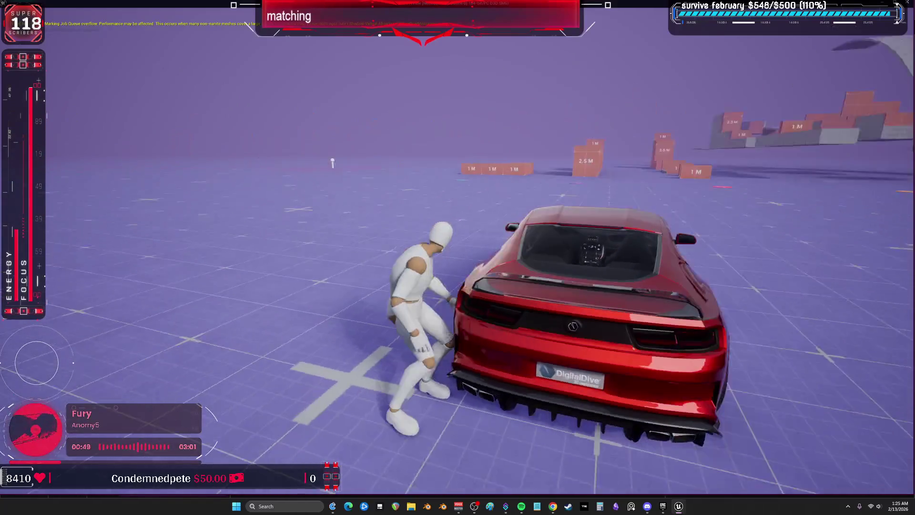
{"action": "key", "text": "w"}
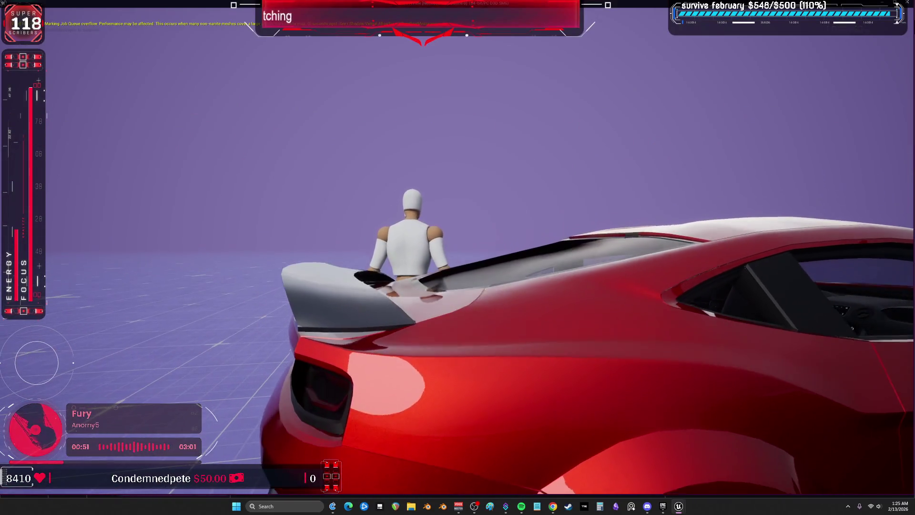
{"action": "key", "text": "w"}
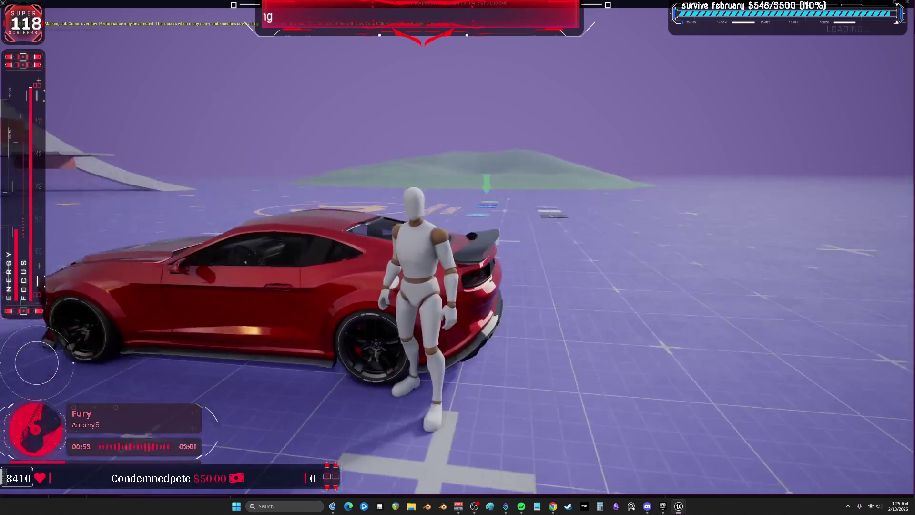
{"action": "key", "text": "Escape"}
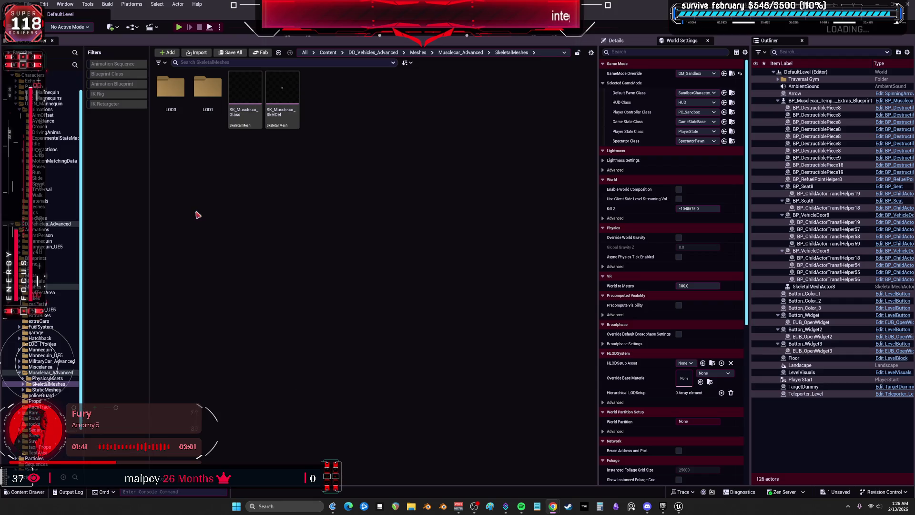
- Scroll up through the Musclecar_Advanced SkeletalMeshes assets in the Content Browser
{"action": "scroll", "coordinate": [18, 110], "scroll_direction": "up", "scroll_amount": 4}
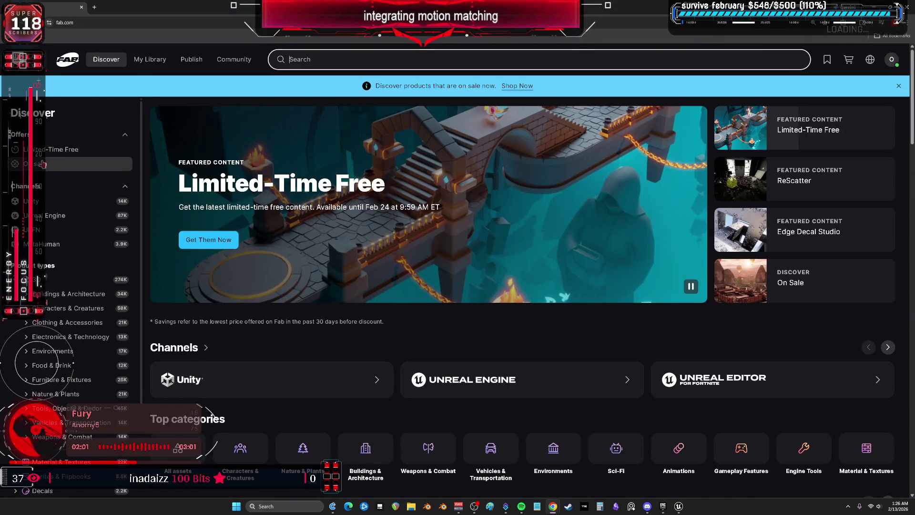
- Open the Advanced Phone System V3 Replicated listing from Limited-Time Free and view its first previews
{"action": "left_click", "coordinate": [61, 150]}
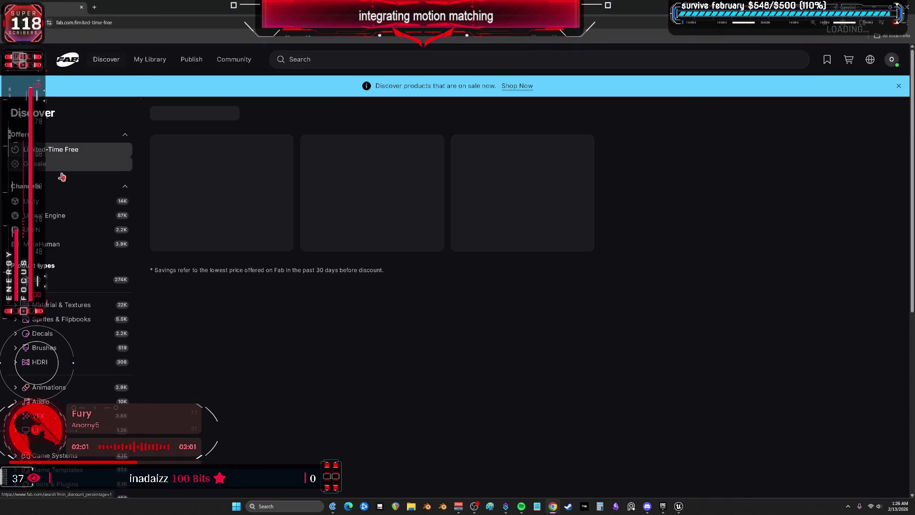
{"action": "left_click", "coordinate": [193, 23]}
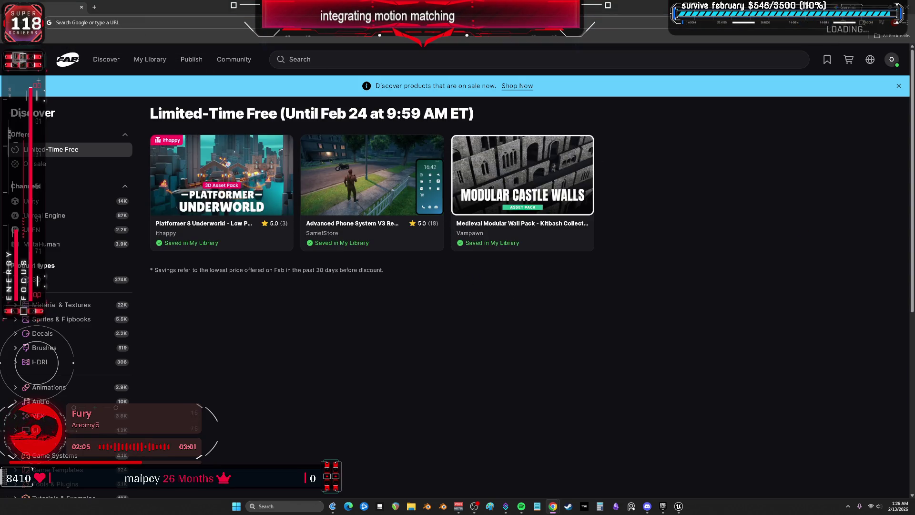
{"action": "left_click", "coordinate": [393, 170]}
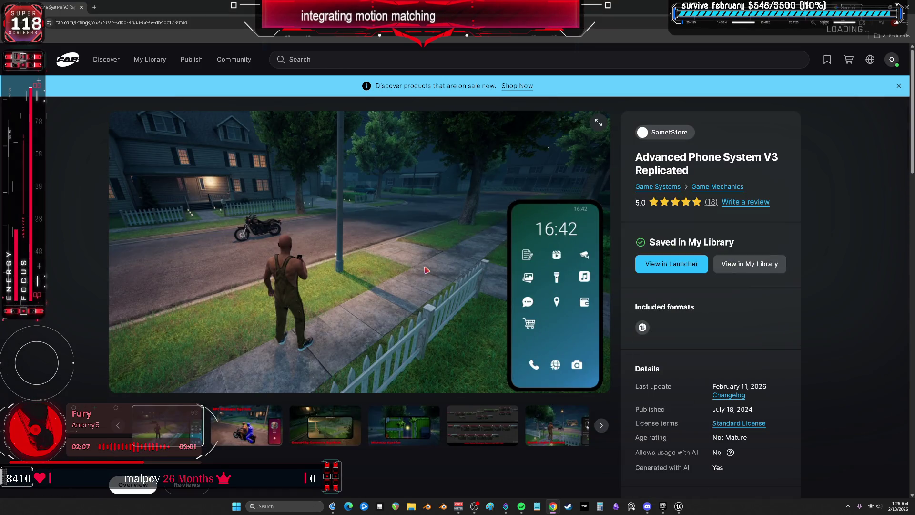
{"action": "left_click", "coordinate": [266, 424]}
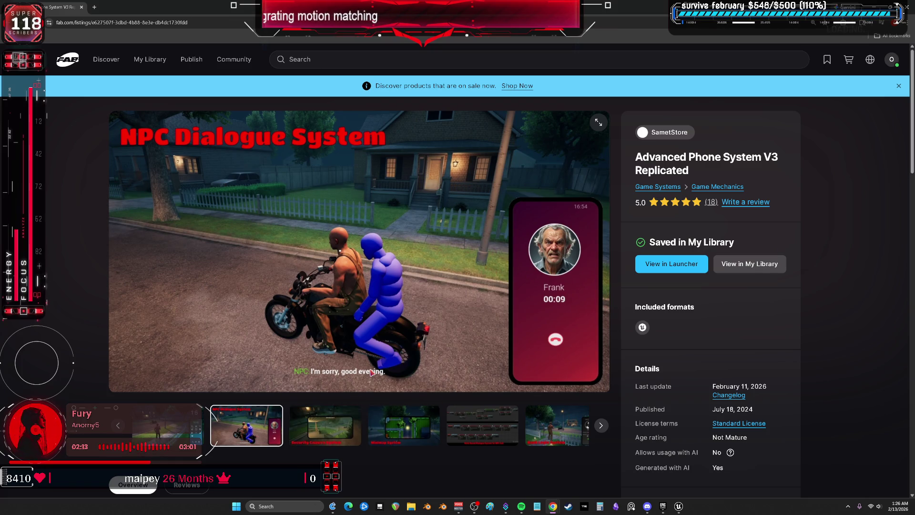
{"action": "left_click", "coordinate": [325, 424]}
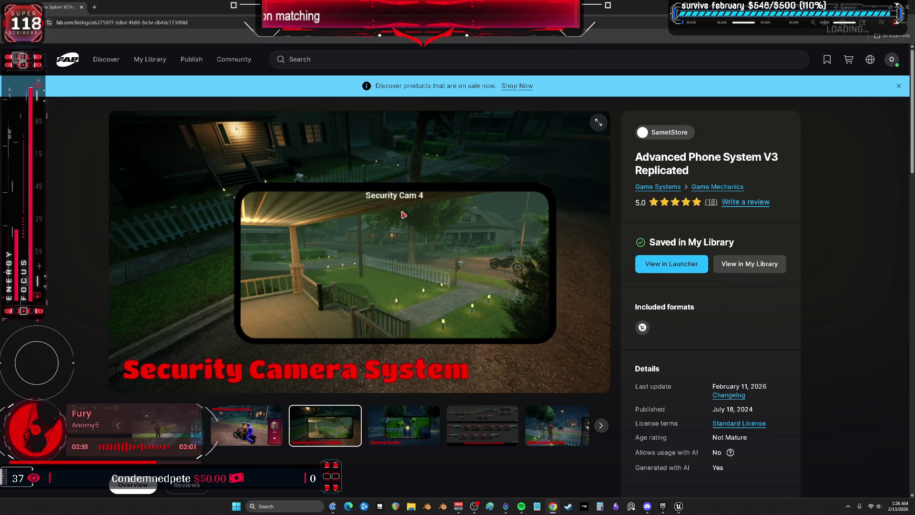
- View the Minimap, NPC dialogue, Bank Login, Shopping, dialer, contacts and house preview images
{"action": "left_click", "coordinate": [393, 424]}
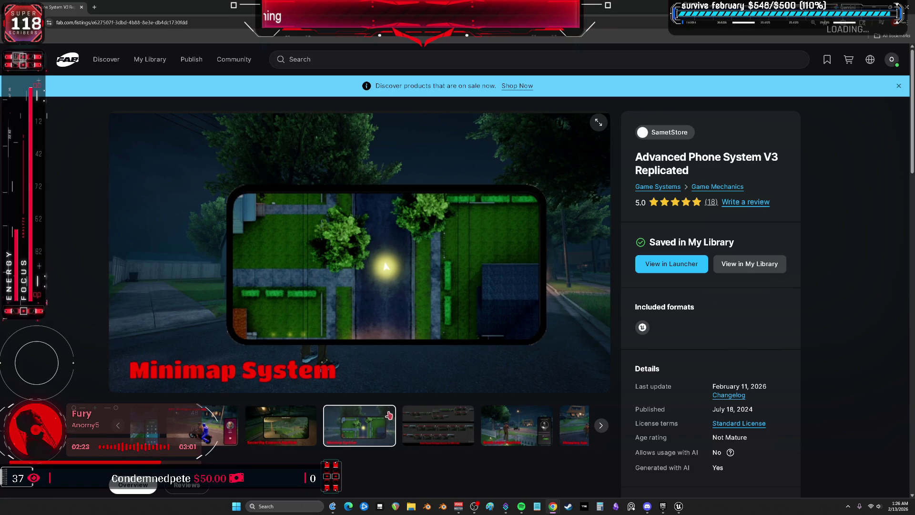
{"action": "left_click", "coordinate": [416, 422]}
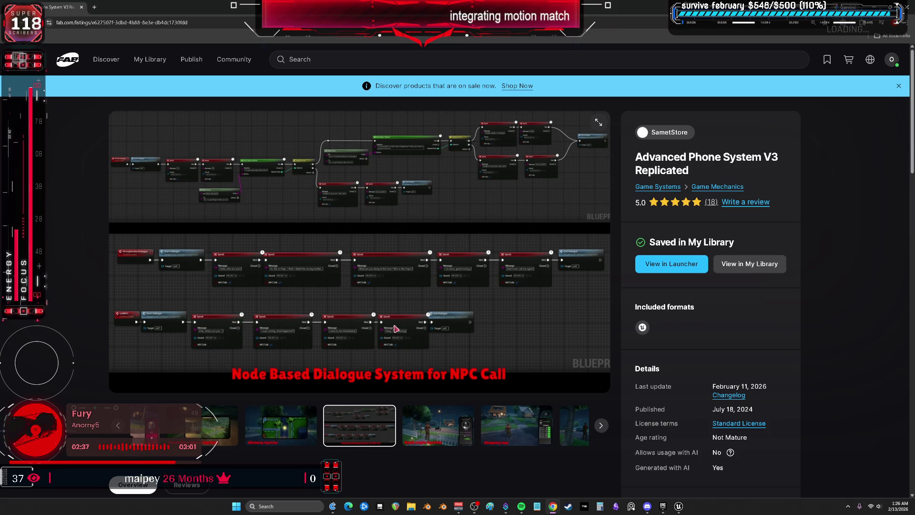
{"action": "left_click", "coordinate": [434, 422]}
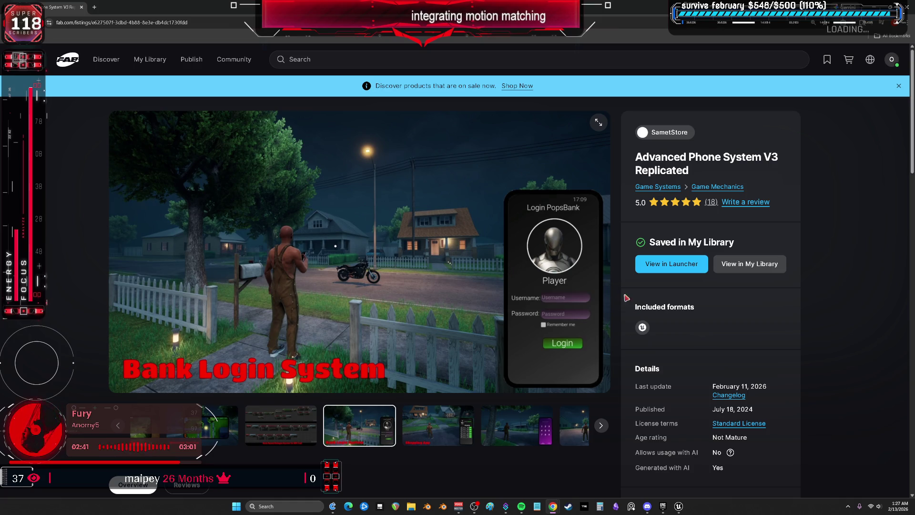
{"action": "key", "text": "Right"}
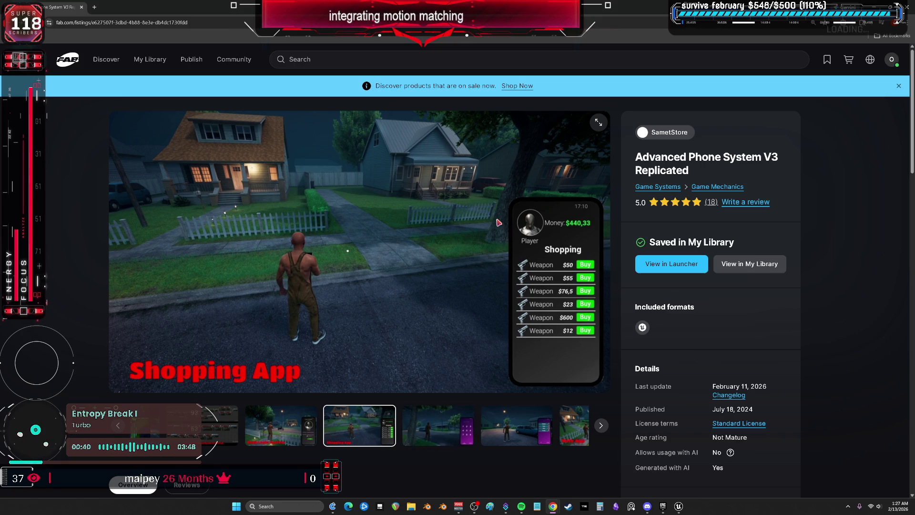
{"action": "left_click", "coordinate": [452, 425]}
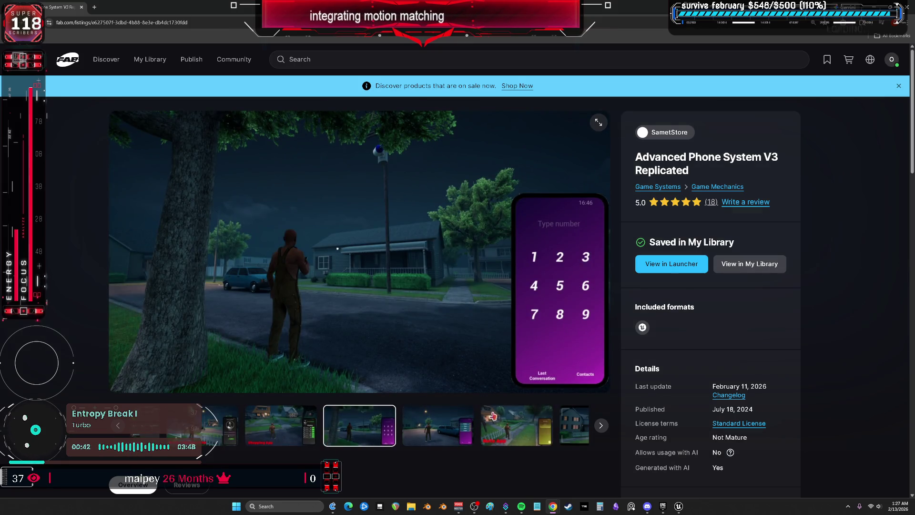
{"action": "left_click", "coordinate": [449, 422]}
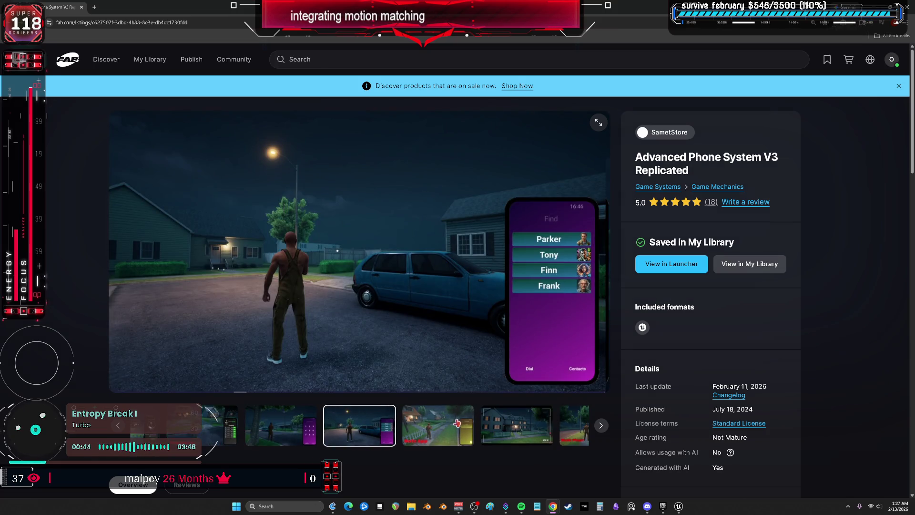
{"action": "left_click", "coordinate": [456, 423]}
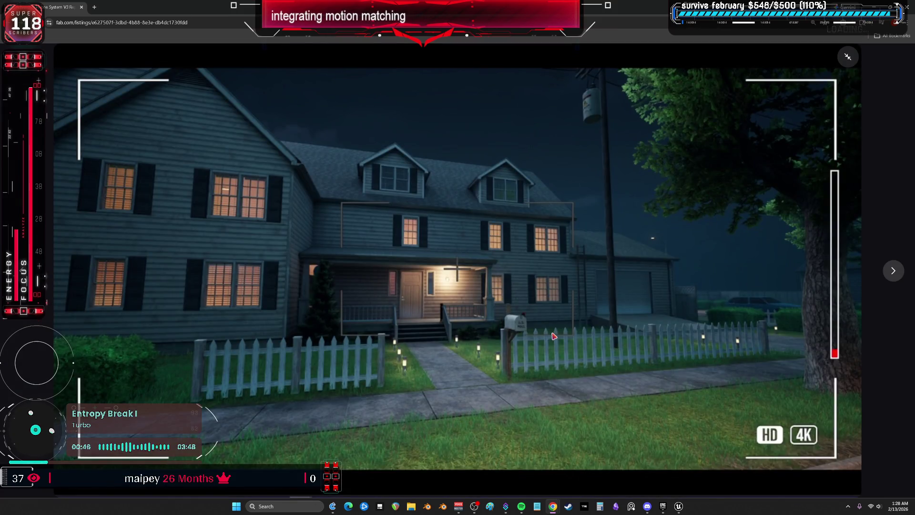
{"action": "left_click", "coordinate": [848, 58]}
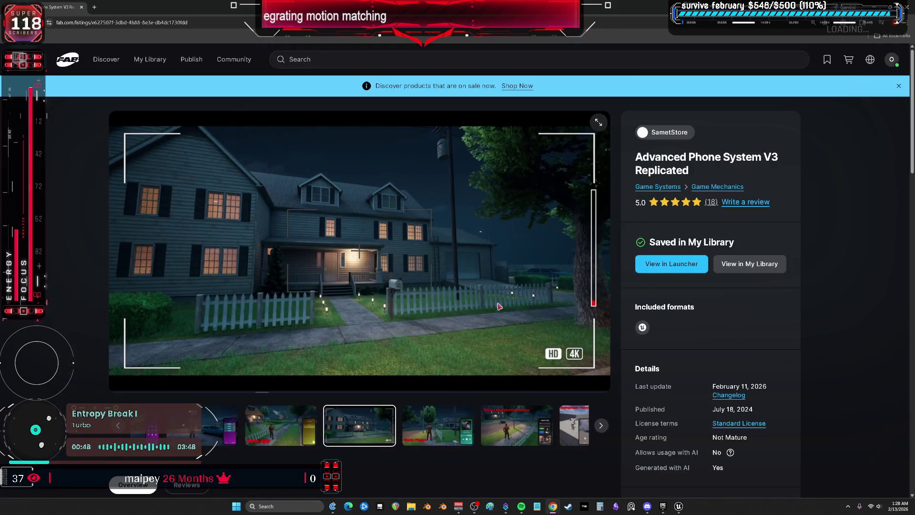
{"action": "scroll", "coordinate": [443, 415], "scroll_direction": "down", "scroll_amount": 6}
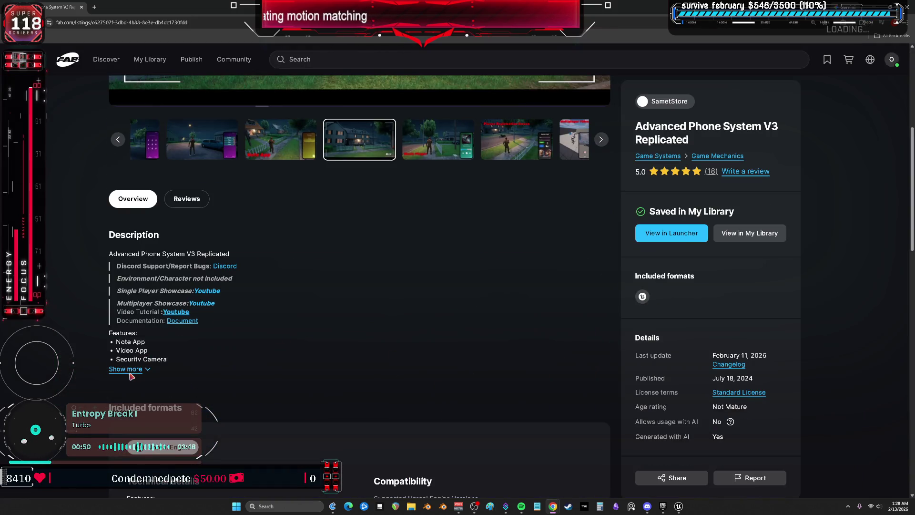
- Show the full features list, highlight 'Add New Multiplayer Contact Screen', and scroll back up
{"action": "left_click", "coordinate": [130, 373]}
{"action": "scroll", "coordinate": [139, 355], "scroll_direction": "down", "scroll_amount": 2}
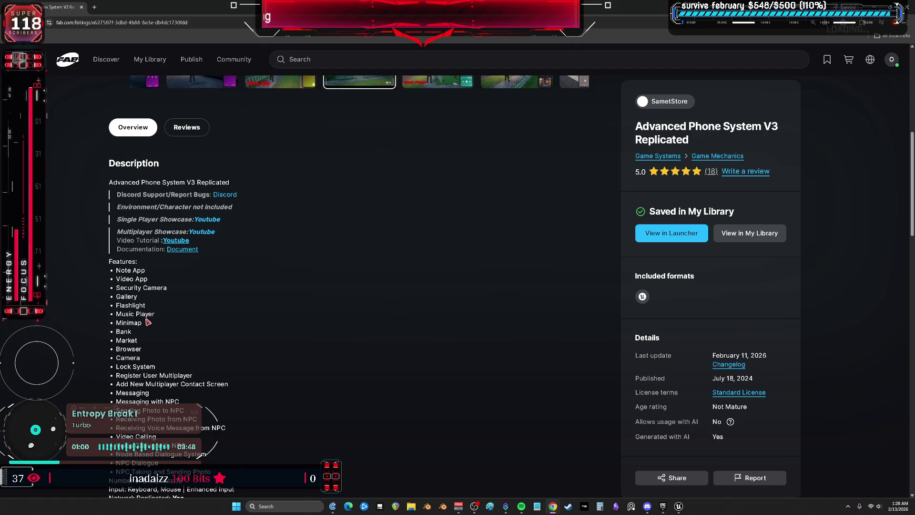
{"action": "scroll", "coordinate": [141, 326], "scroll_direction": "down", "scroll_amount": 1}
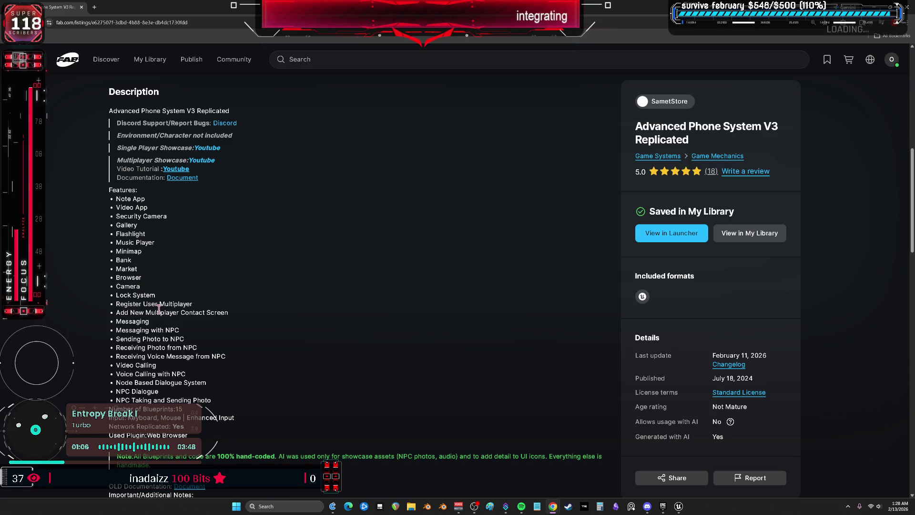
{"action": "left_click_drag", "start_coordinate": [241, 315], "coordinate": [117, 316]}
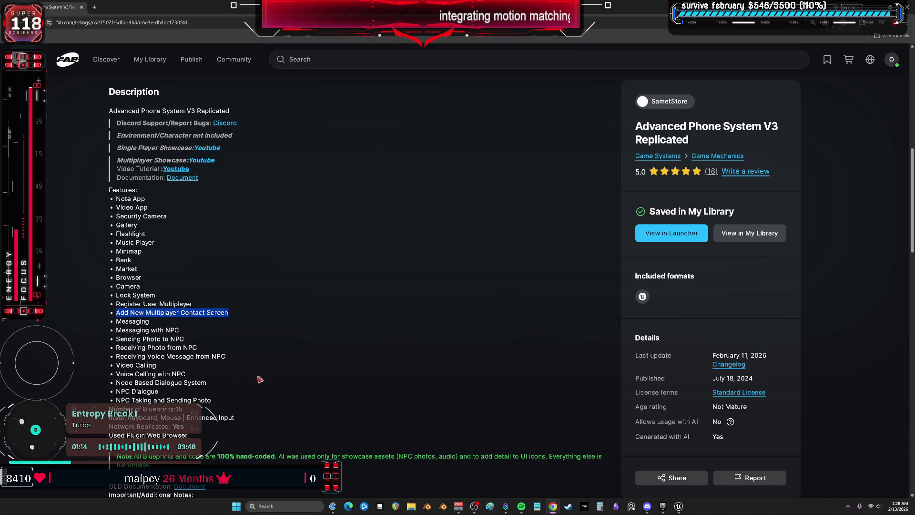
{"action": "scroll", "coordinate": [261, 379], "scroll_direction": "down", "scroll_amount": 3}
{"action": "scroll", "coordinate": [267, 368], "scroll_direction": "up", "scroll_amount": 10}
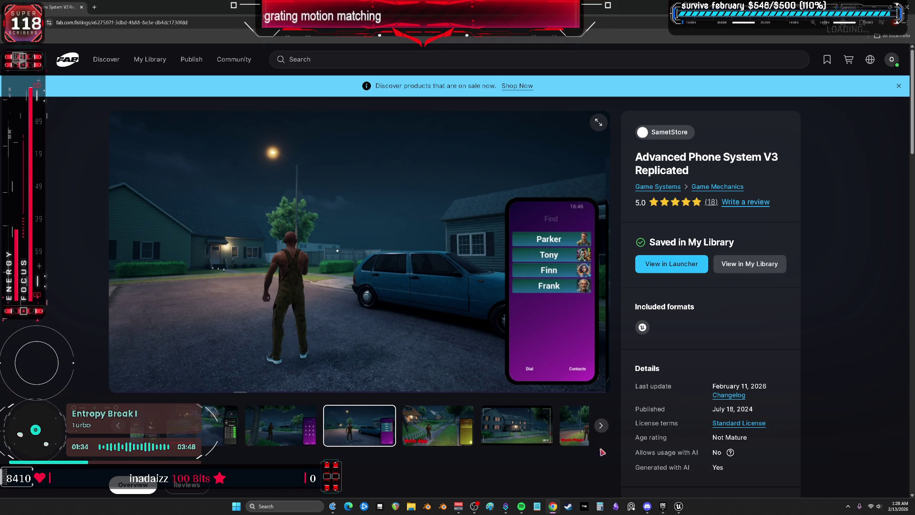
- Step through the Player Registration, Multiplayer Video Chat and selfie preview screenshots
{"action": "left_click", "coordinate": [601, 425]}
{"action": "left_click", "coordinate": [603, 426]}
{"action": "left_click", "coordinate": [601, 425]}
{"action": "left_click", "coordinate": [602, 426]}
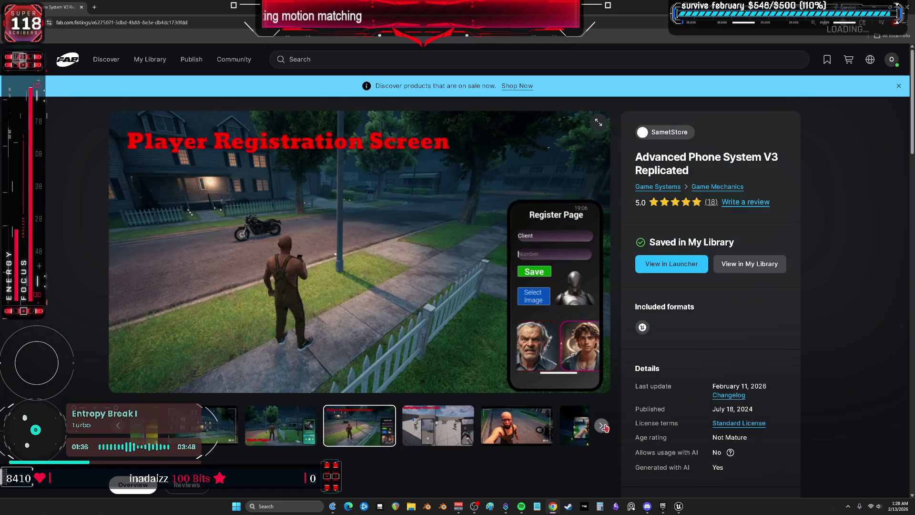
{"action": "left_click", "coordinate": [601, 425]}
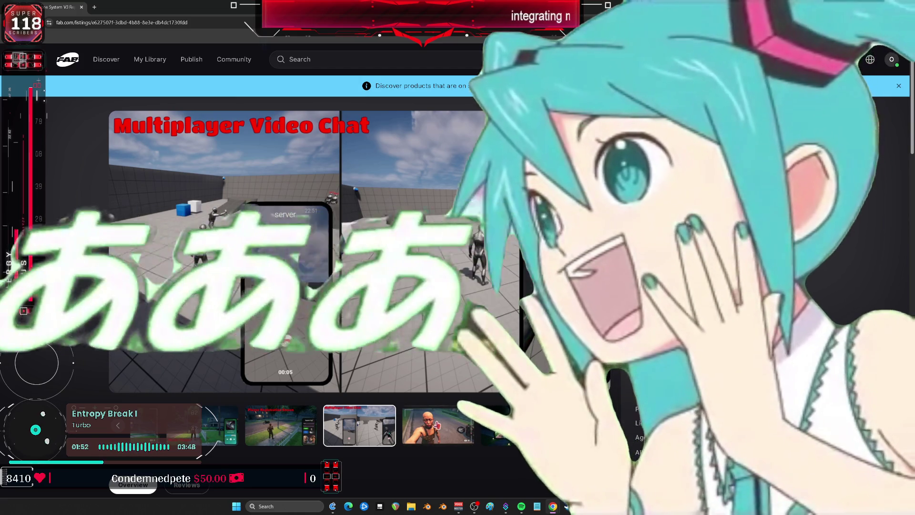
{"action": "left_click", "coordinate": [437, 424]}
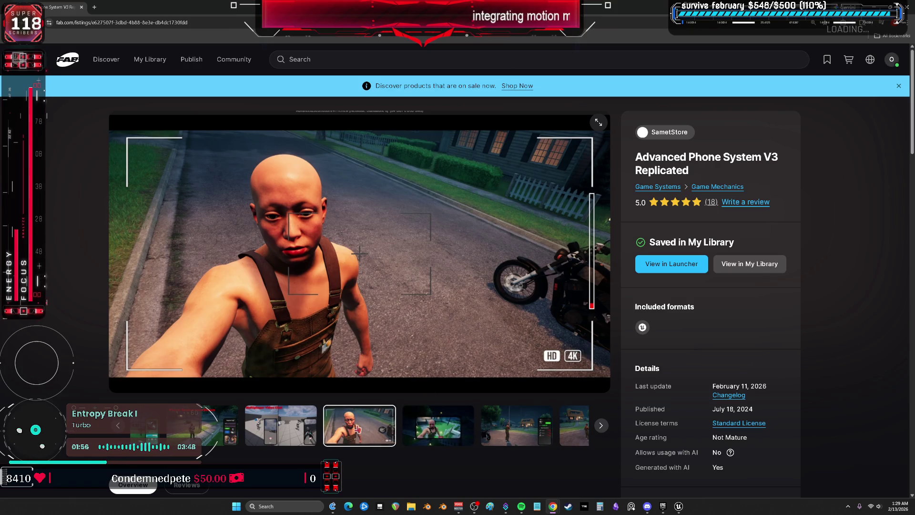
{"action": "left_click", "coordinate": [281, 425]}
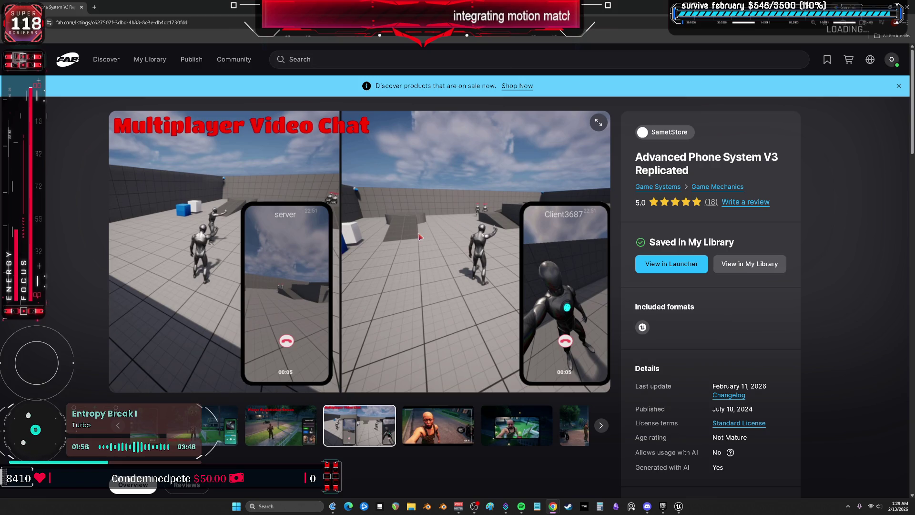
{"action": "left_click", "coordinate": [452, 426]}
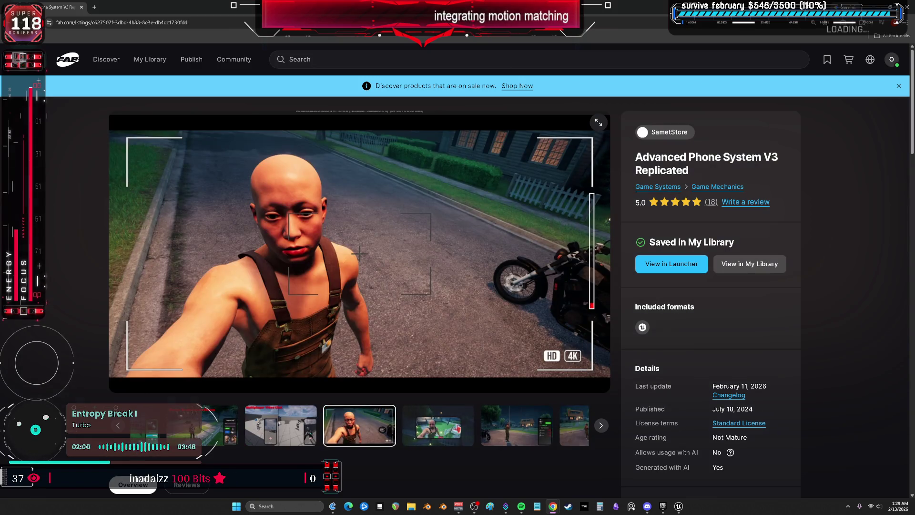
{"action": "left_click", "coordinate": [431, 427]}
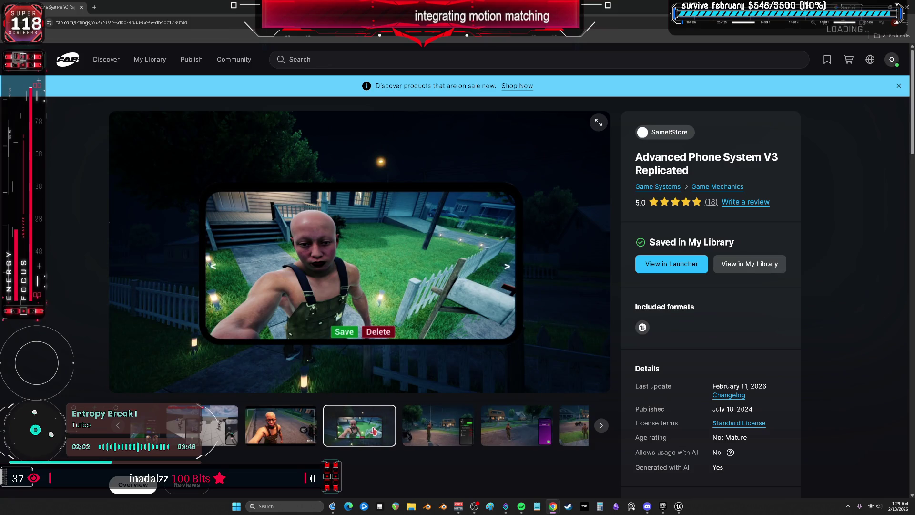
{"action": "key", "text": "Left"}
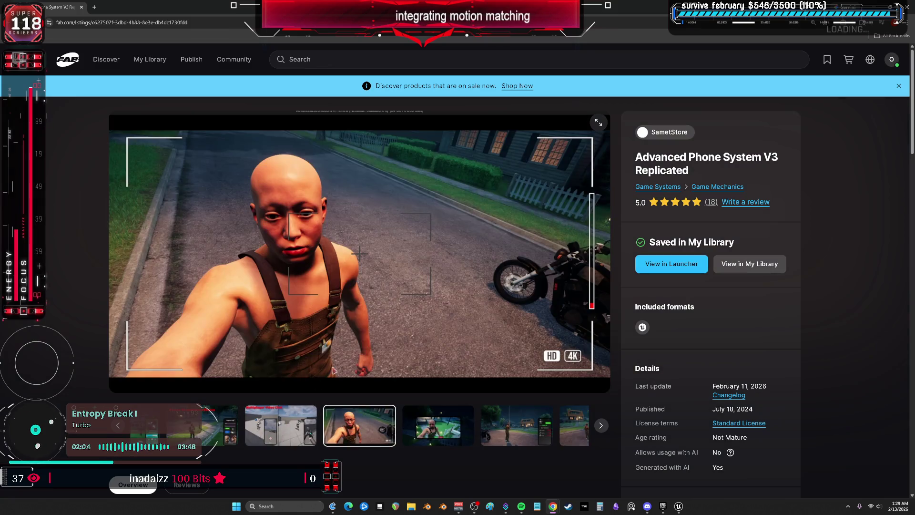
{"action": "key", "text": "Left"}
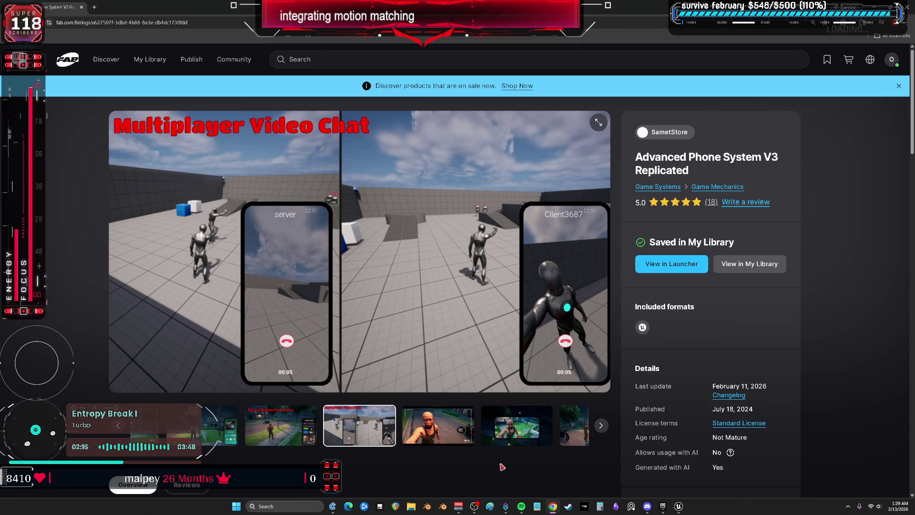
- View the money-phone, messaging, Send/Receive Money, Receive Call and Video Player App screenshots
{"action": "left_click", "coordinate": [518, 427]}
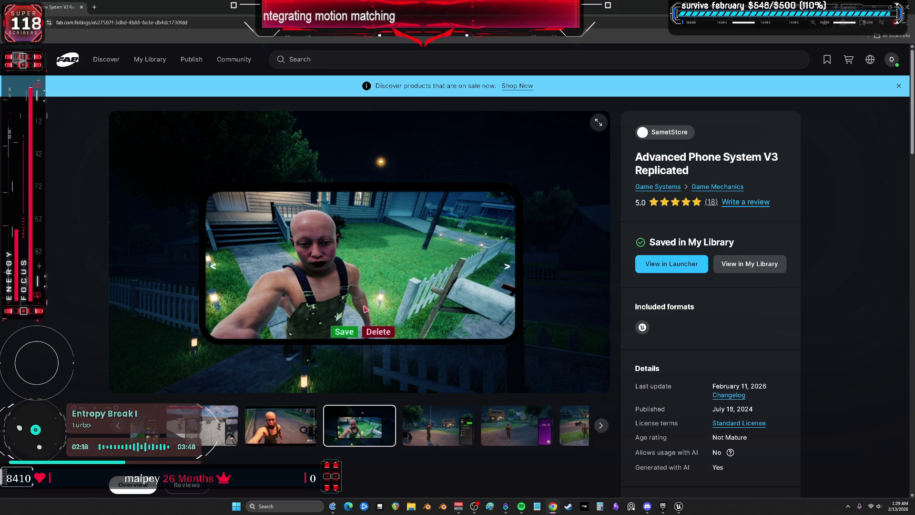
{"action": "left_click", "coordinate": [450, 420]}
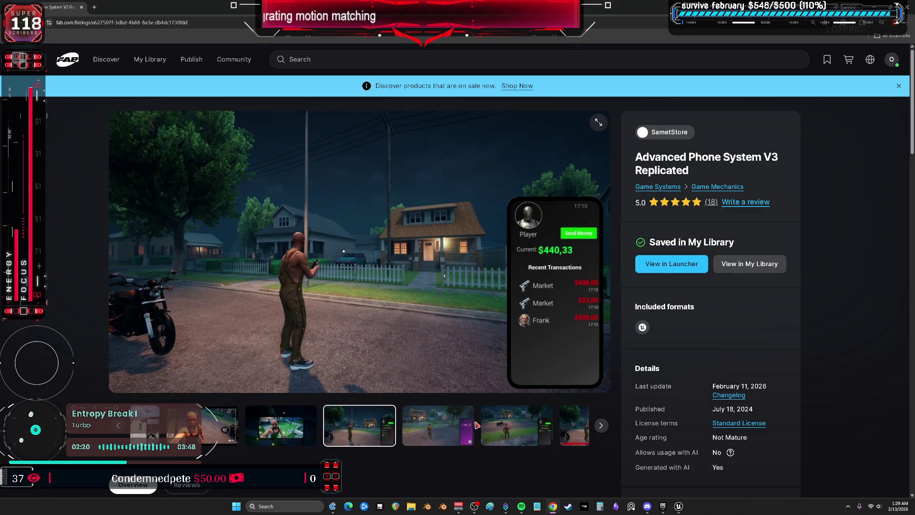
{"action": "left_click", "coordinate": [426, 426]}
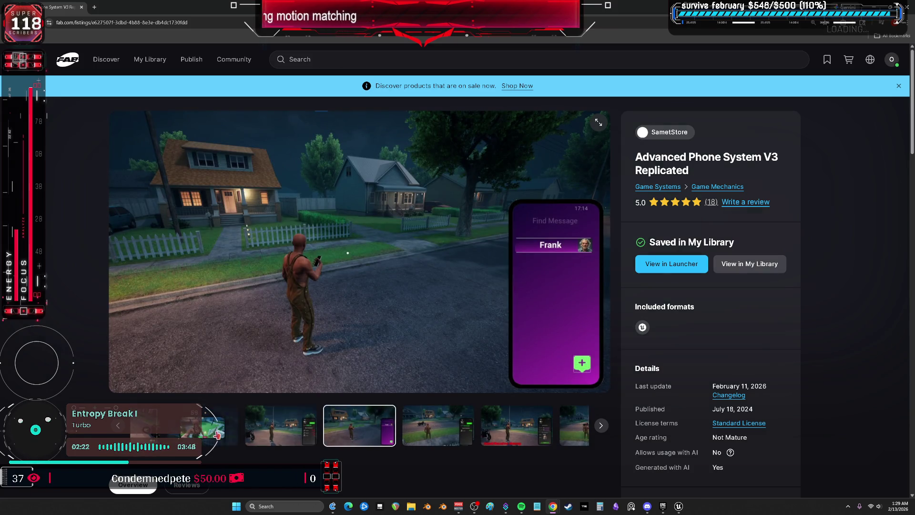
{"action": "left_click", "coordinate": [425, 429]}
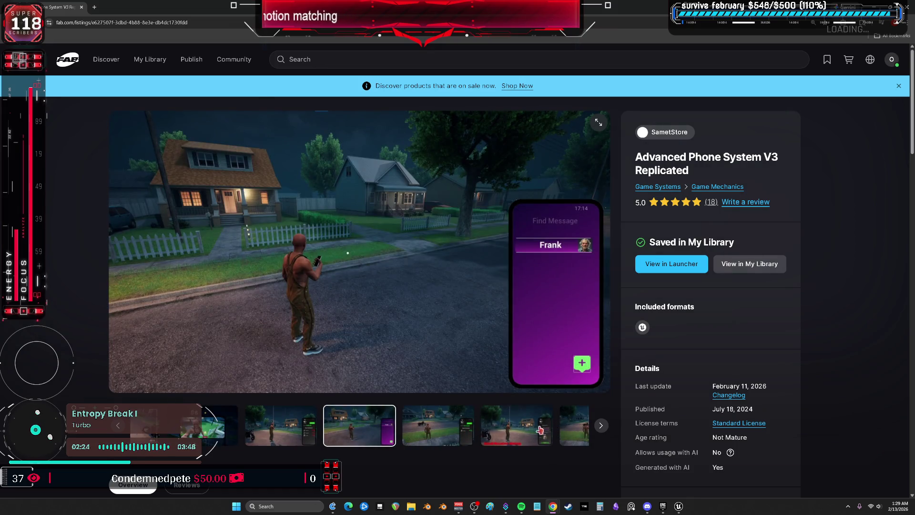
{"action": "left_click", "coordinate": [431, 427]}
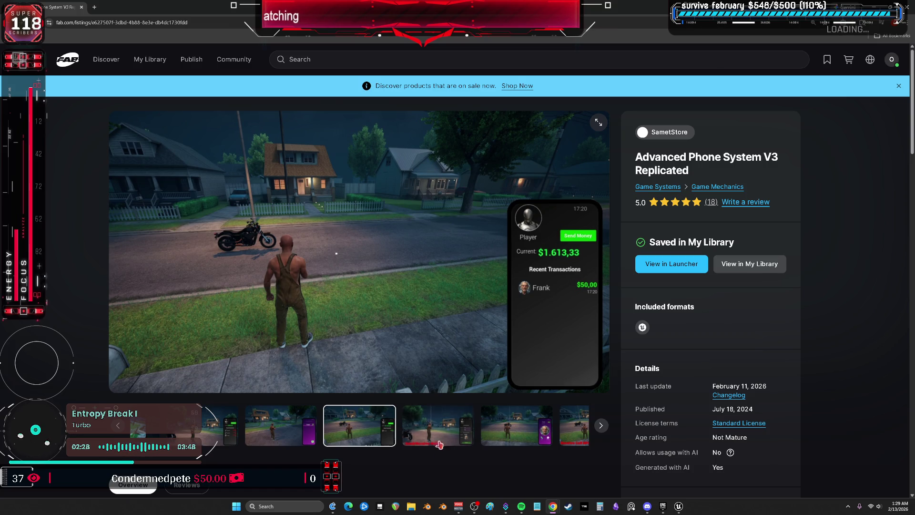
{"action": "left_click", "coordinate": [426, 424]}
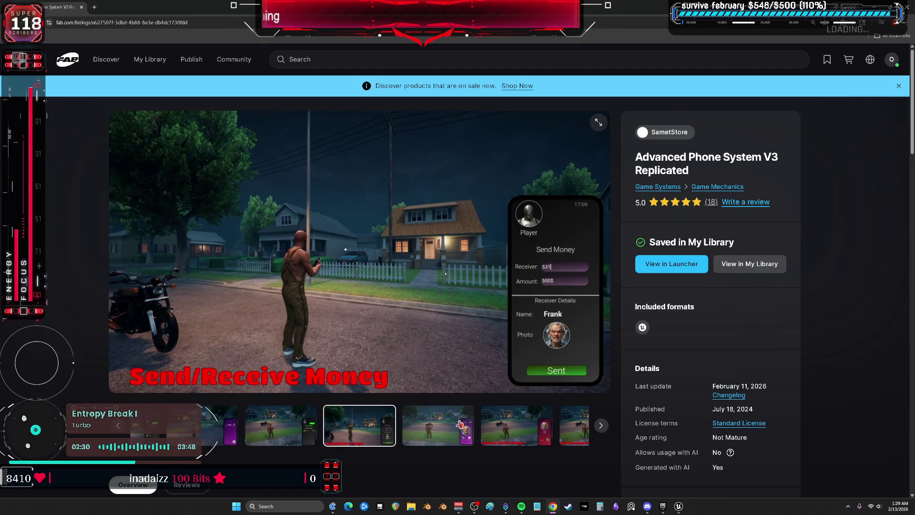
{"action": "left_click", "coordinate": [431, 425]}
{"action": "left_click", "coordinate": [399, 424]}
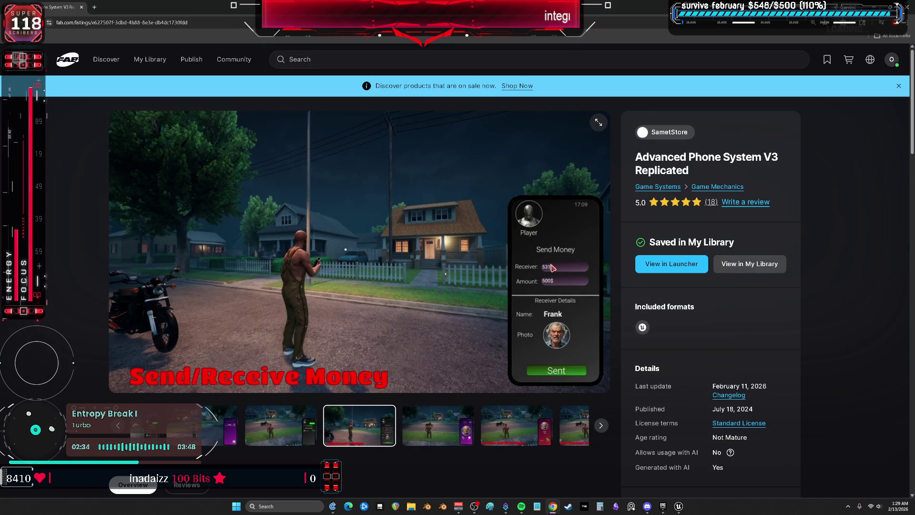
{"action": "left_click", "coordinate": [528, 421]}
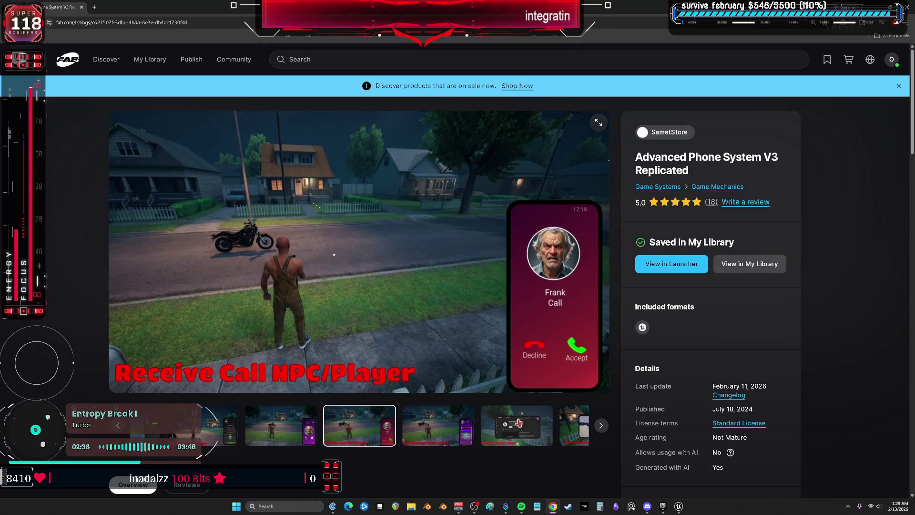
{"action": "left_click", "coordinate": [566, 420]}
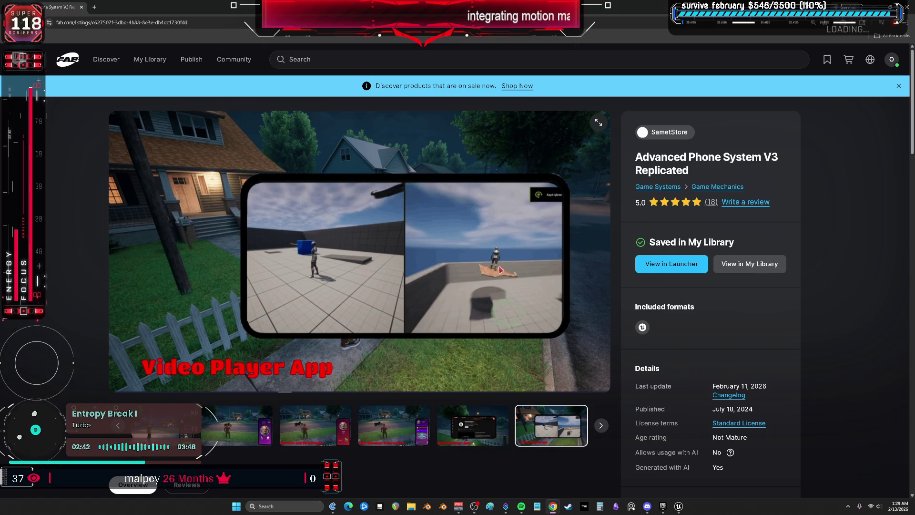
{"action": "left_click", "coordinate": [601, 426]}
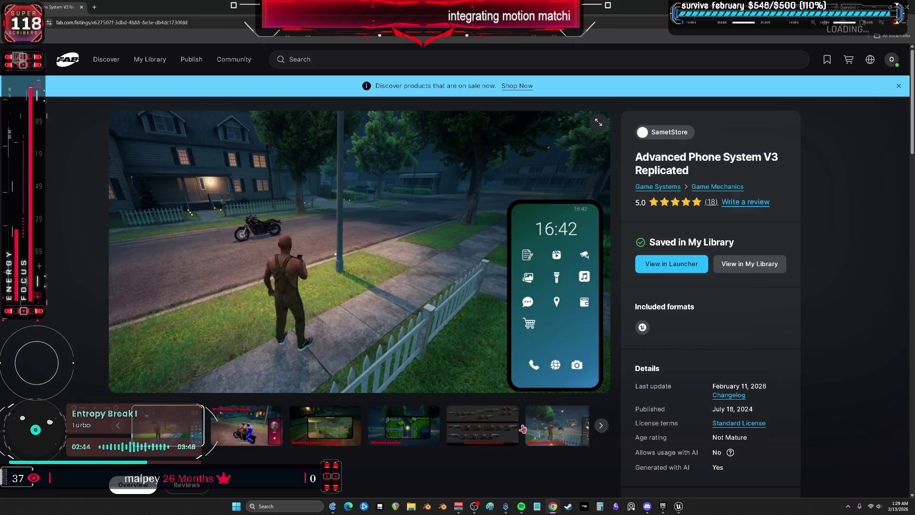
{"action": "left_click", "coordinate": [123, 425]}
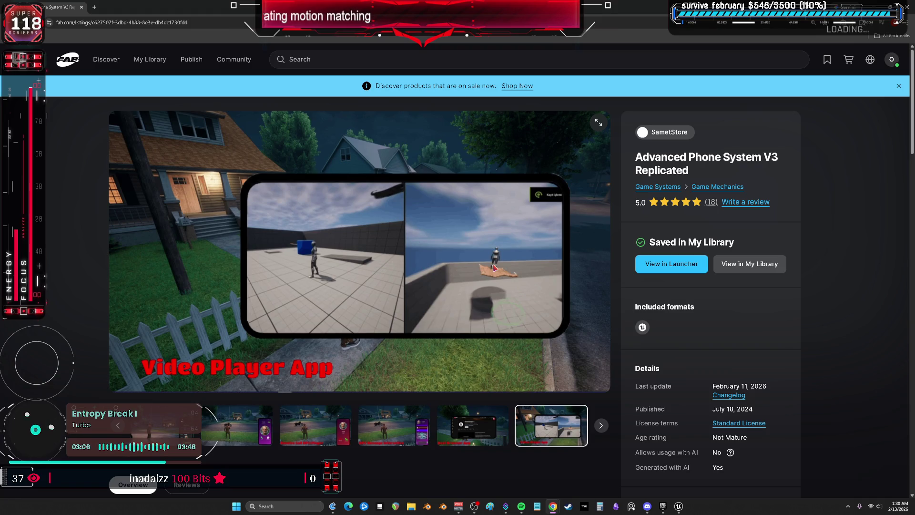
- Scroll the listing description, jump back to the top, and return to the Unreal editor
{"action": "scroll", "coordinate": [247, 166], "scroll_direction": "down", "scroll_amount": 10}
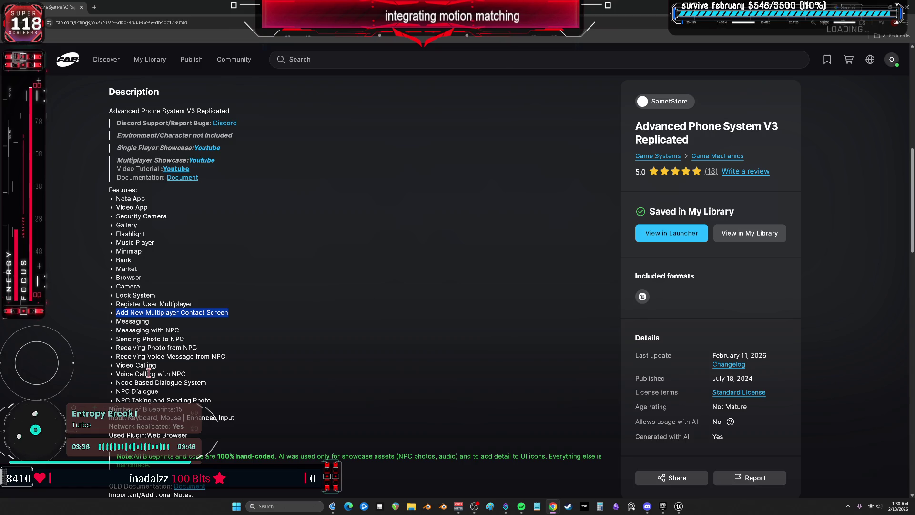
{"action": "key", "text": "Home"}
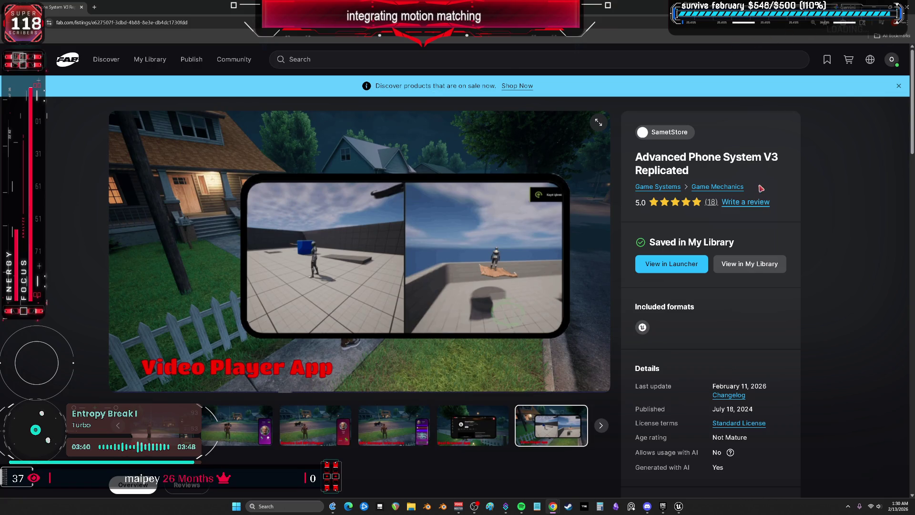
{"action": "scroll", "coordinate": [304, 314], "scroll_direction": "down", "scroll_amount": 6}
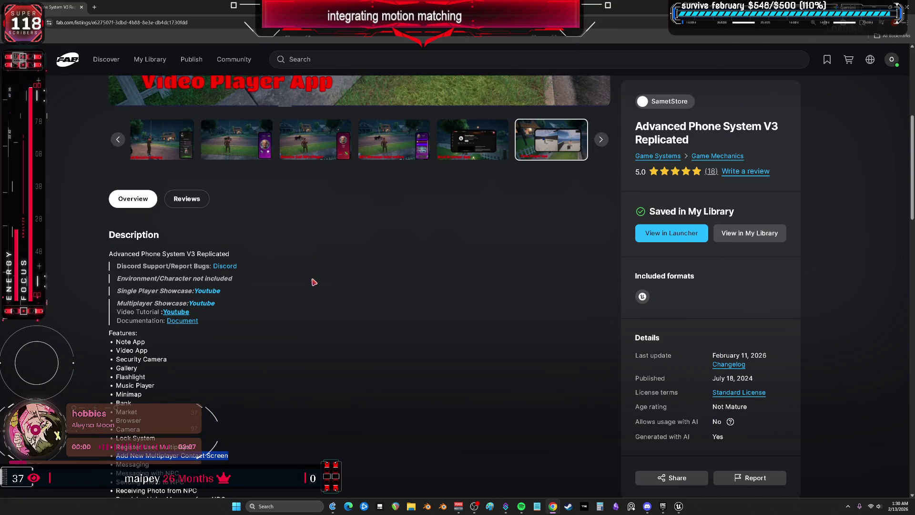
{"action": "key", "text": "alt+Tab"}
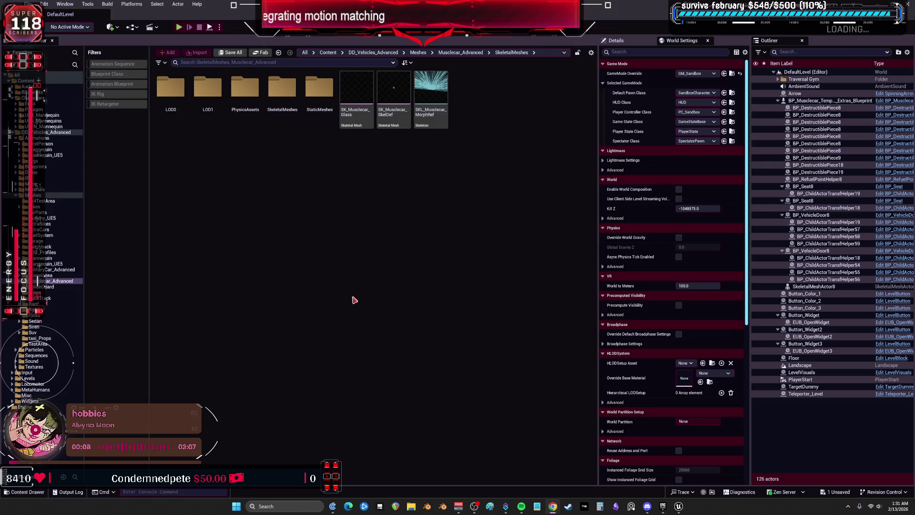
{"action": "mouse_move", "coordinate": [394, 106]}
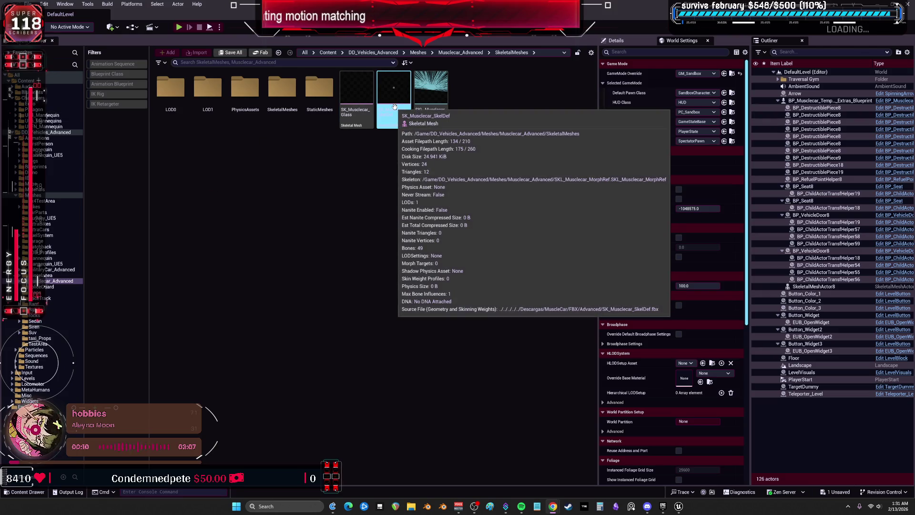
{"action": "left_click", "coordinate": [343, 235]}
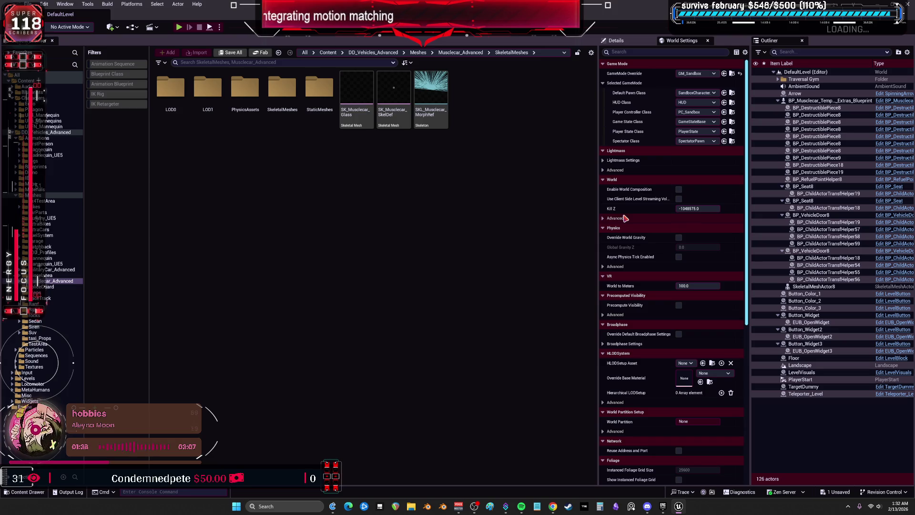
- Fill a new Paint canvas with black and draw a large green circle
{"action": "left_click", "coordinate": [490, 506]}
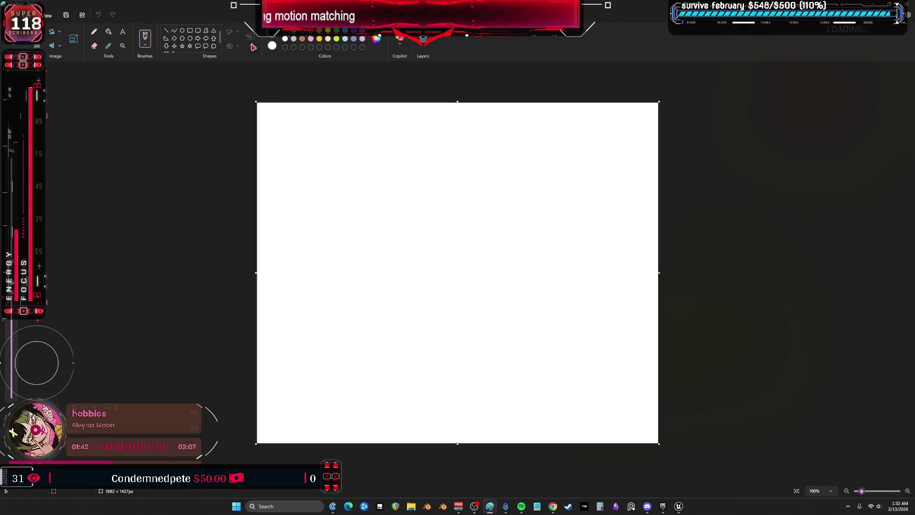
{"action": "left_click", "coordinate": [109, 31]}
{"action": "left_click", "coordinate": [385, 181]}
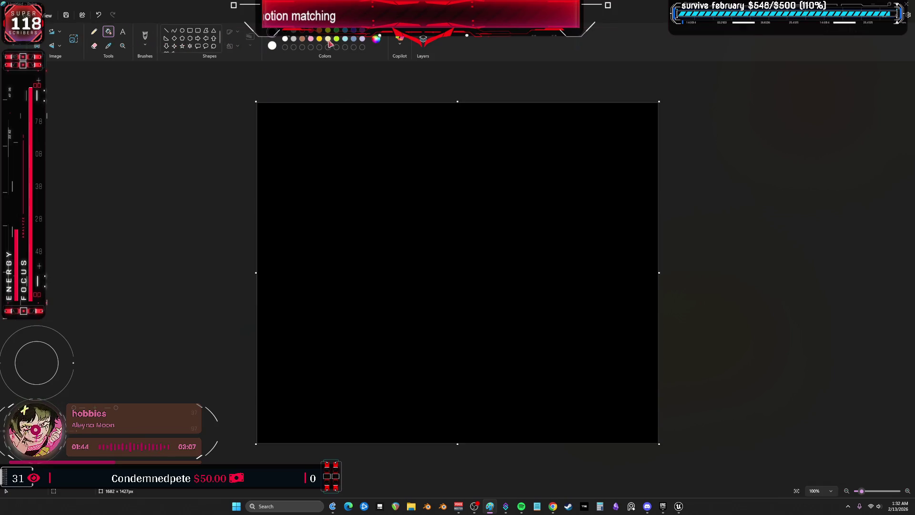
{"action": "left_click", "coordinate": [182, 30]}
{"action": "mouse_move", "coordinate": [363, 153]}
{"action": "left_mouse_down"}
{"action": "mouse_move", "coordinate": [413, 230]}
{"action": "mouse_move", "coordinate": [610, 387]}
{"action": "left_mouse_up"}
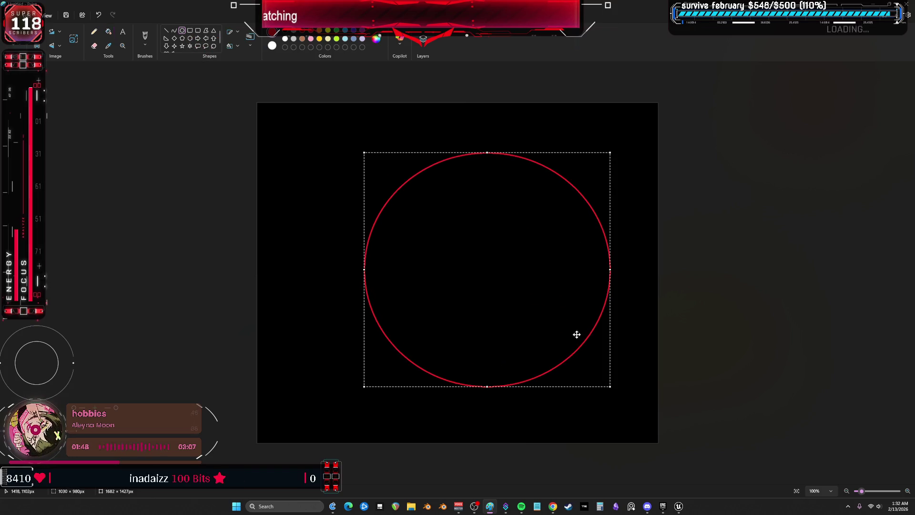
{"action": "left_click", "coordinate": [336, 38]}
{"action": "left_click", "coordinate": [145, 36]}
- Divide the circle with red brush lines and write 'Rent' in the left section
{"action": "left_click", "coordinate": [310, 31]}
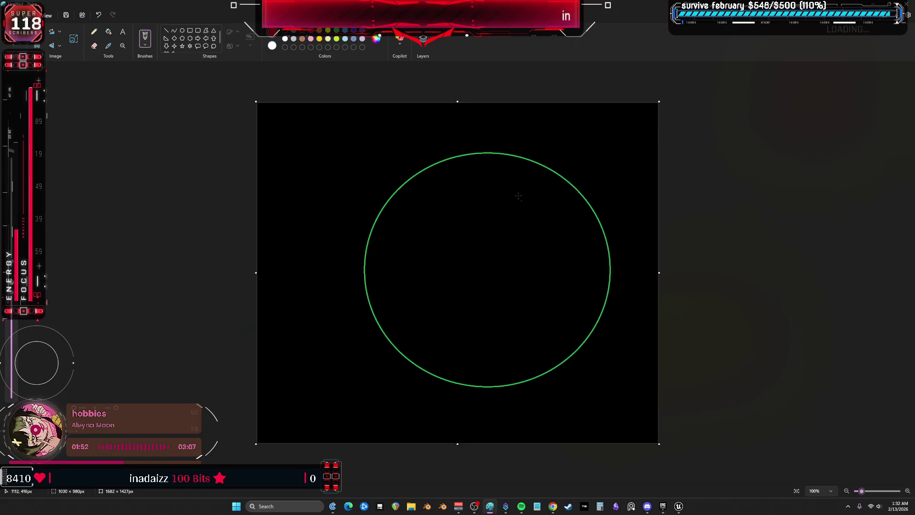
{"action": "mouse_move", "coordinate": [490, 154]}
{"action": "left_mouse_down"}
{"action": "mouse_move", "coordinate": [490, 229]}
{"action": "mouse_move", "coordinate": [450, 310]}
{"action": "mouse_move", "coordinate": [408, 354]}
{"action": "left_mouse_up"}
{"action": "left_click_drag", "start_coordinate": [487, 276], "coordinate": [535, 376]}
{"action": "mouse_move", "coordinate": [408, 230]}
{"action": "left_mouse_down"}
{"action": "mouse_move", "coordinate": [418, 269]}
{"action": "mouse_move", "coordinate": [424, 237]}
{"action": "mouse_move", "coordinate": [433, 258]}
{"action": "left_mouse_up"}
{"action": "left_click_drag", "start_coordinate": [441, 246], "coordinate": [474, 251]}
{"action": "left_click_drag", "start_coordinate": [468, 214], "coordinate": [474, 250]}
{"action": "left_click_drag", "start_coordinate": [462, 227], "coordinate": [482, 221]}
- Write 'food' in the right section and 5000 in the bottom section
{"action": "mouse_move", "coordinate": [534, 233]}
{"action": "left_mouse_down"}
{"action": "mouse_move", "coordinate": [530, 278]}
{"action": "mouse_move", "coordinate": [534, 253]}
{"action": "left_mouse_up"}
{"action": "left_click_drag", "start_coordinate": [543, 255], "coordinate": [574, 266]}
{"action": "left_click_drag", "start_coordinate": [579, 232], "coordinate": [584, 264]}
{"action": "mouse_move", "coordinate": [442, 341]}
{"action": "left_mouse_down"}
{"action": "mouse_move", "coordinate": [456, 338]}
{"action": "mouse_move", "coordinate": [443, 355]}
{"action": "mouse_move", "coordinate": [481, 336]}
{"action": "mouse_move", "coordinate": [500, 352]}
{"action": "left_mouse_up"}
{"action": "left_click_drag", "start_coordinate": [499, 333], "coordinate": [506, 350]}
{"action": "left_click_drag", "start_coordinate": [512, 333], "coordinate": [515, 337]}
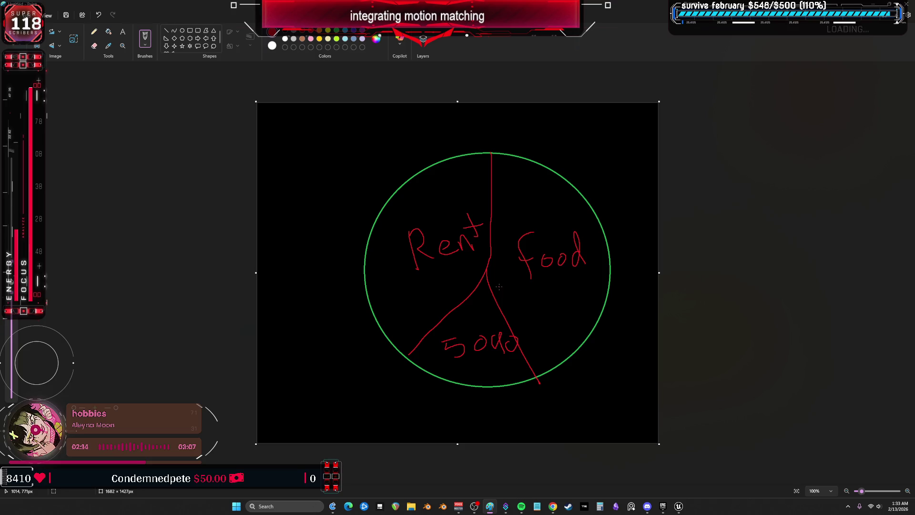
- Draw a red curve and write Movies, clothes and 1P22 inside the left oval
{"action": "mouse_move", "coordinate": [276, 243]}
{"action": "left_mouse_down"}
{"action": "mouse_move", "coordinate": [347, 339]}
{"action": "mouse_move", "coordinate": [255, 390]}
{"action": "left_mouse_up"}
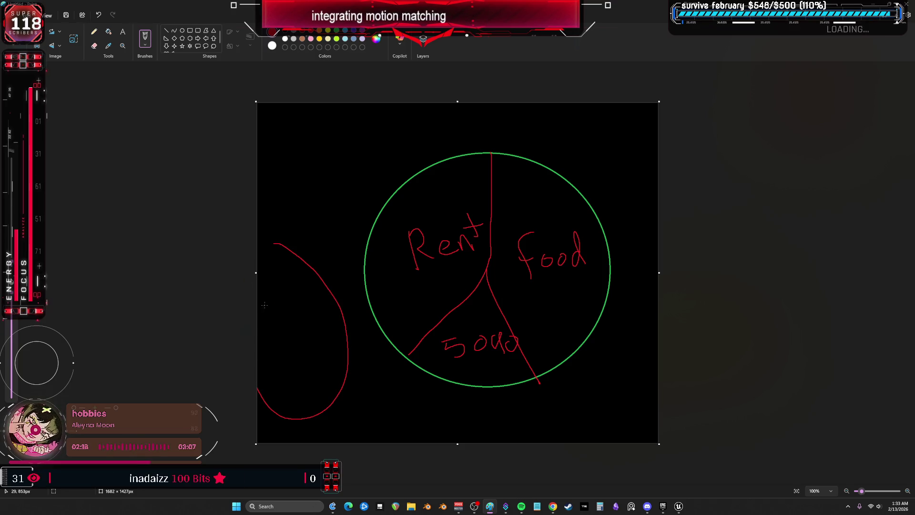
{"action": "mouse_move", "coordinate": [262, 326]}
{"action": "left_mouse_down"}
{"action": "mouse_move", "coordinate": [269, 307]}
{"action": "mouse_move", "coordinate": [277, 319]}
{"action": "mouse_move", "coordinate": [285, 310]}
{"action": "mouse_move", "coordinate": [307, 318]}
{"action": "left_mouse_up"}
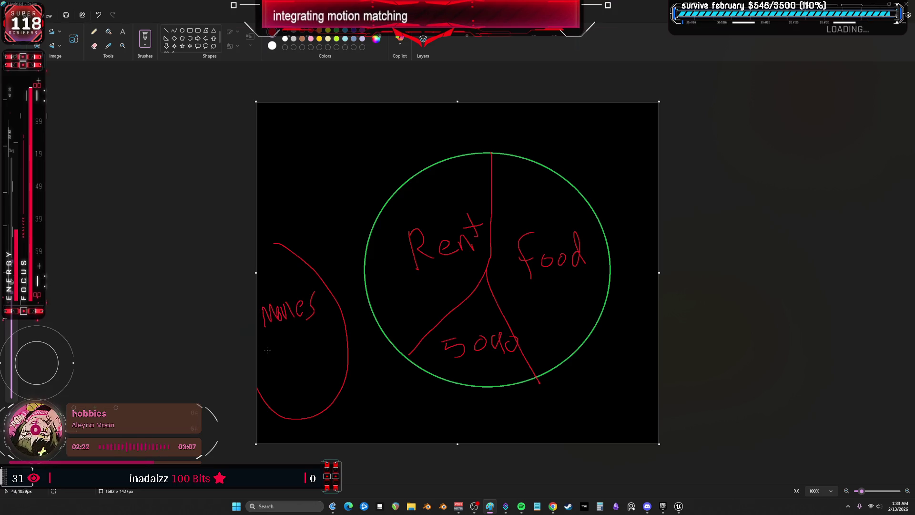
{"action": "mouse_move", "coordinate": [269, 345]}
{"action": "left_mouse_down"}
{"action": "mouse_move", "coordinate": [272, 363]}
{"action": "mouse_move", "coordinate": [313, 335]}
{"action": "mouse_move", "coordinate": [319, 341]}
{"action": "left_mouse_up"}
{"action": "left_click_drag", "start_coordinate": [326, 327], "coordinate": [322, 345]}
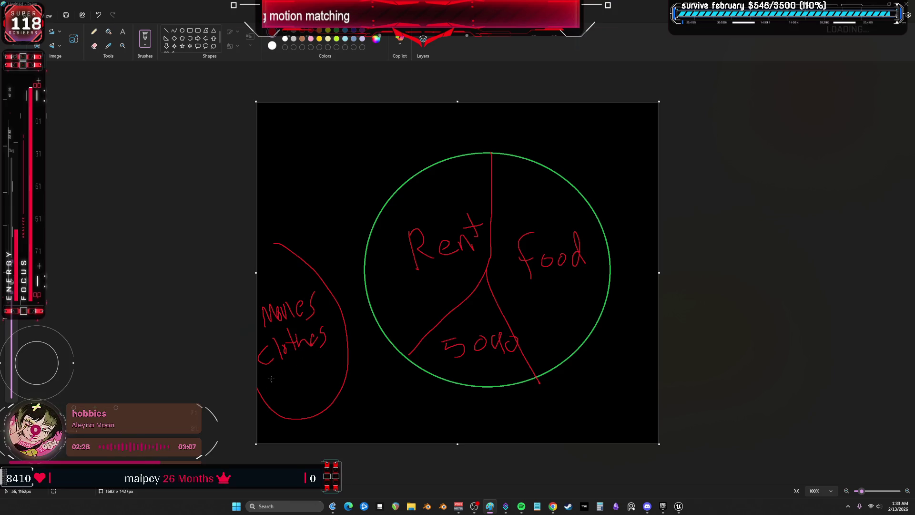
{"action": "mouse_move", "coordinate": [276, 381]}
{"action": "left_mouse_down"}
{"action": "mouse_move", "coordinate": [269, 394]}
{"action": "mouse_move", "coordinate": [281, 380]}
{"action": "mouse_move", "coordinate": [327, 375]}
{"action": "left_mouse_up"}
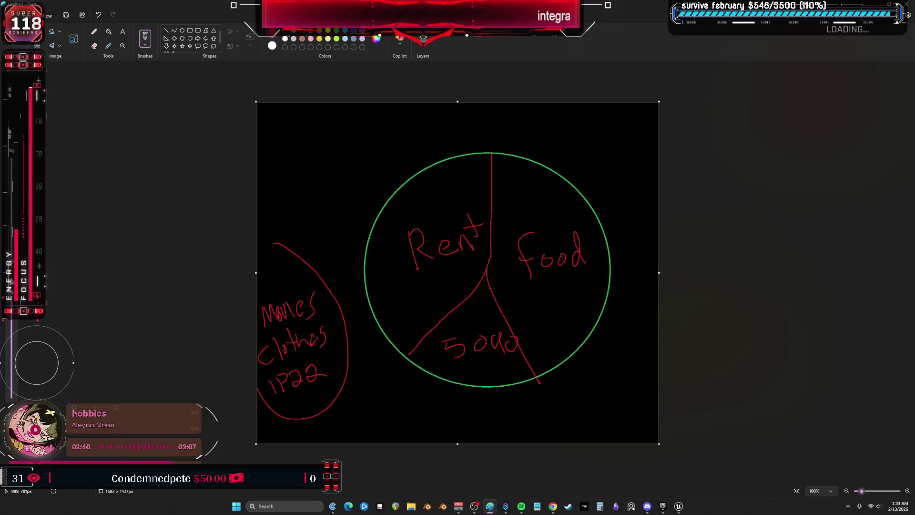
- Draw another slice line down-right from the centre, then close Paint without saving
{"action": "left_click_drag", "start_coordinate": [485, 272], "coordinate": [569, 376]}
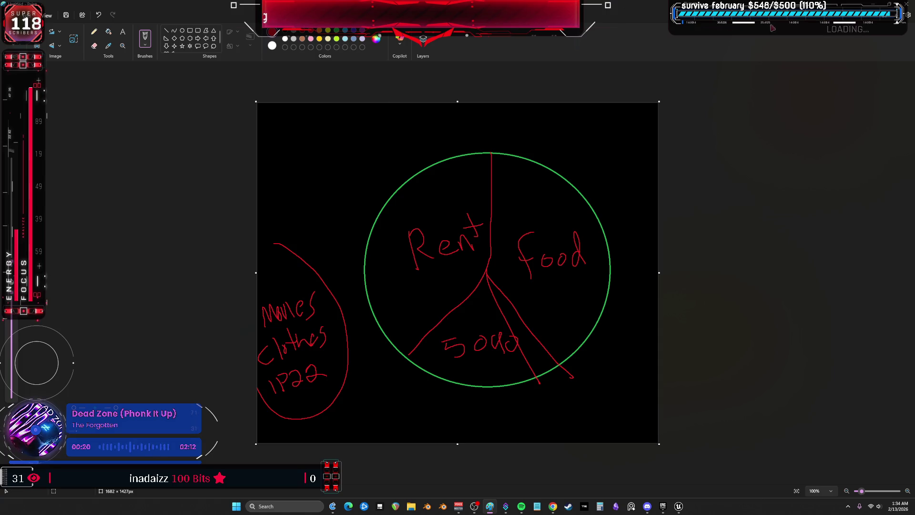
{"action": "left_click", "coordinate": [905, 4]}
{"action": "left_click", "coordinate": [463, 268]}
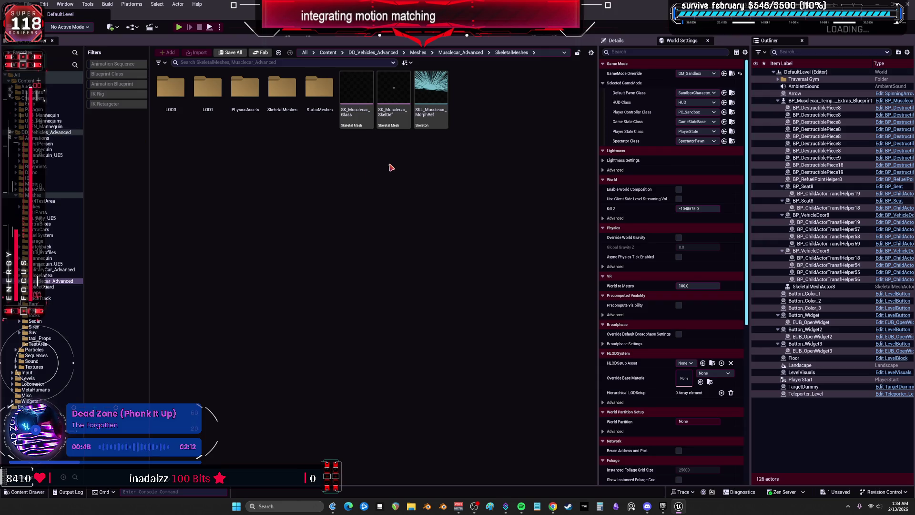
- Watch the tutorial's AnimBP step to 7:48, pause it, and show DD_Vehicles_Advanced in Unreal
{"action": "left_click", "coordinate": [552, 506]}
{"action": "left_click", "coordinate": [591, 465]}
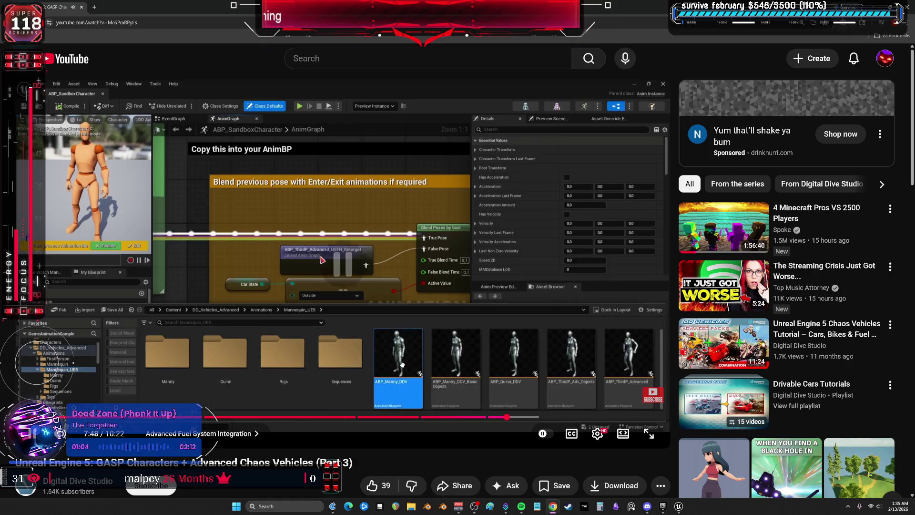
{"action": "left_click", "coordinate": [333, 238]}
{"action": "key", "text": "alt+Tab"}
{"action": "left_click", "coordinate": [57, 132]}
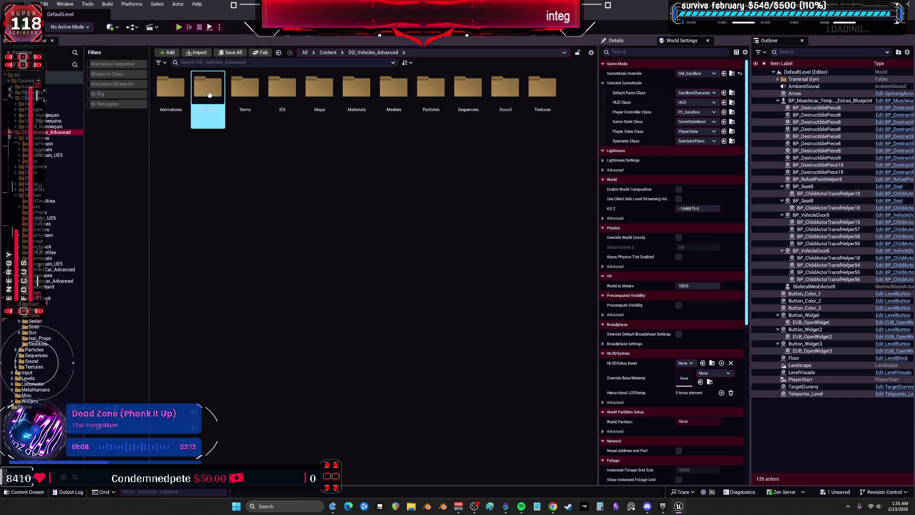
- Browse Animations > Mannequin and Characters, then open SandboxCharacter_CMC_ABP from Content > Blueprints
{"action": "double_click", "coordinate": [171, 87]}
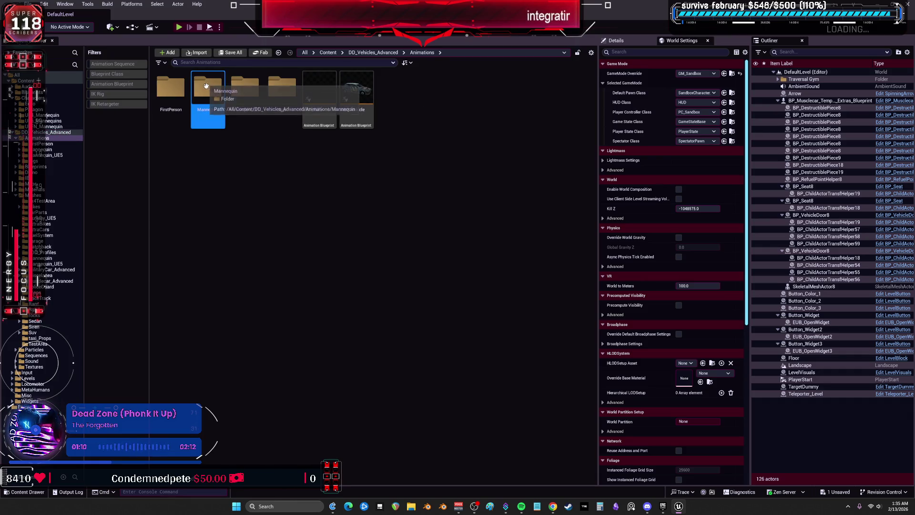
{"action": "double_click", "coordinate": [207, 84]}
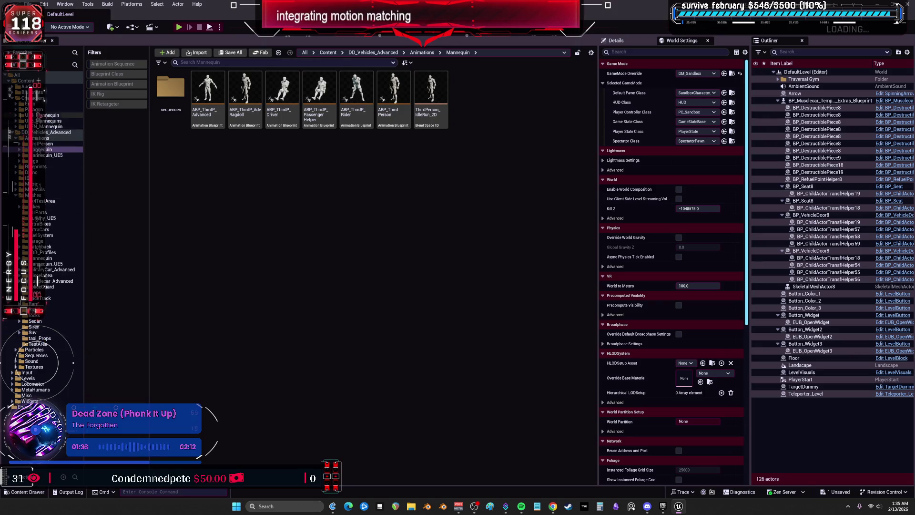
{"action": "left_click", "coordinate": [36, 98]}
{"action": "double_click", "coordinate": [319, 89]}
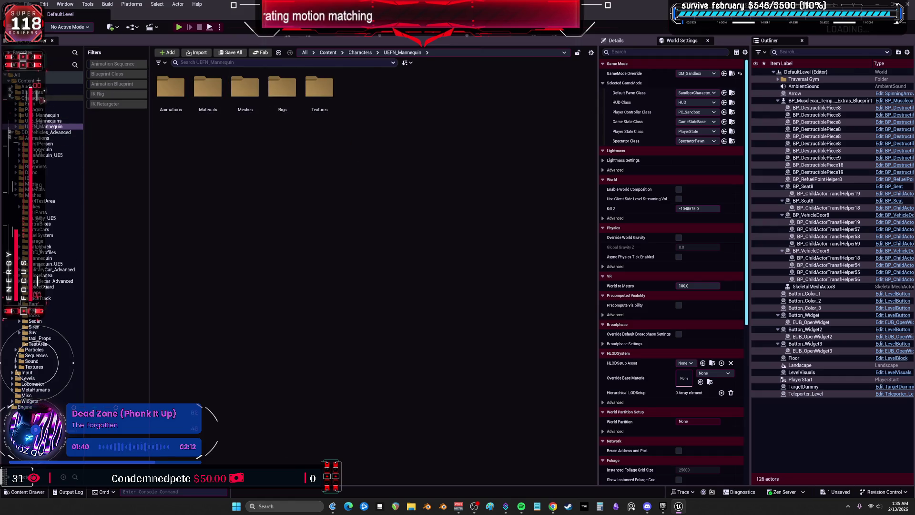
{"action": "left_click", "coordinate": [36, 92]}
{"action": "left_click", "coordinate": [397, 186]}
{"action": "left_click", "coordinate": [400, 220]}
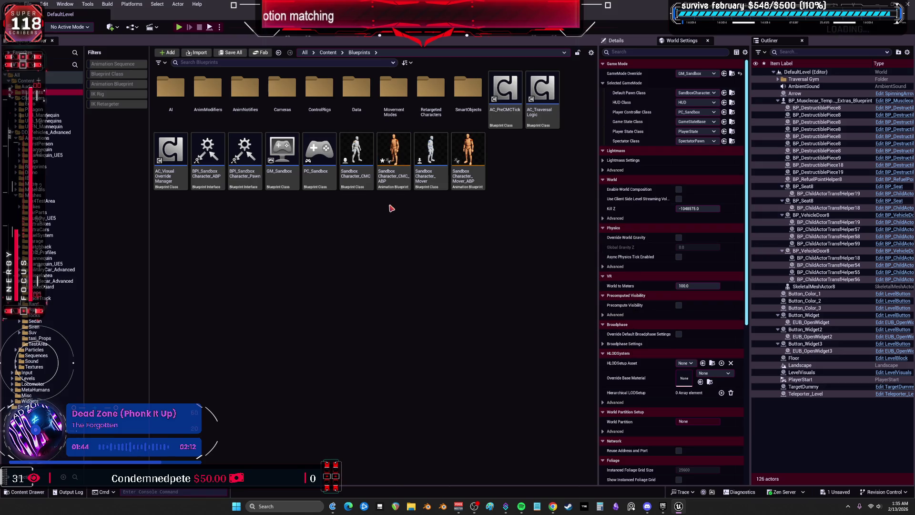
{"action": "double_click", "coordinate": [394, 157]}
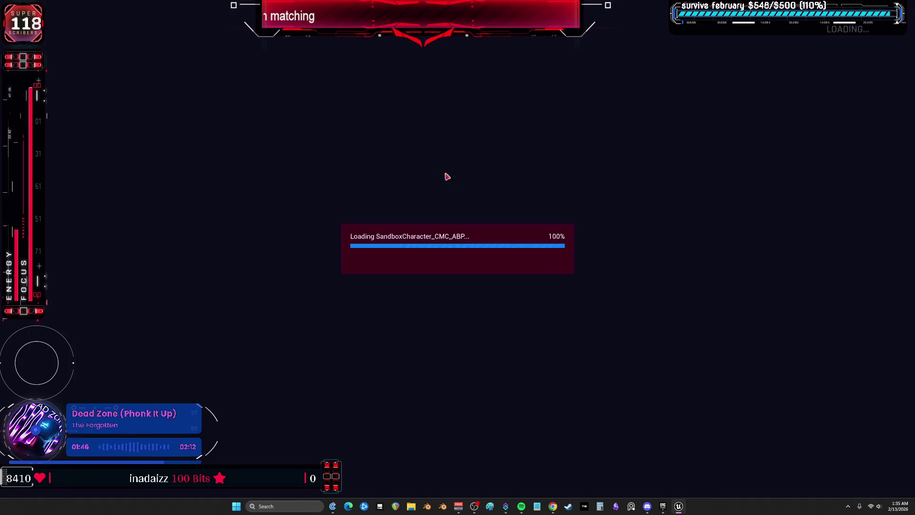
- Browse UE5_Mannequins and Mannequin_UE5 animations, then open ABP_Manny_DDV in a second tab
{"action": "scroll", "coordinate": [464, 220], "scroll_direction": "down", "scroll_amount": 5}
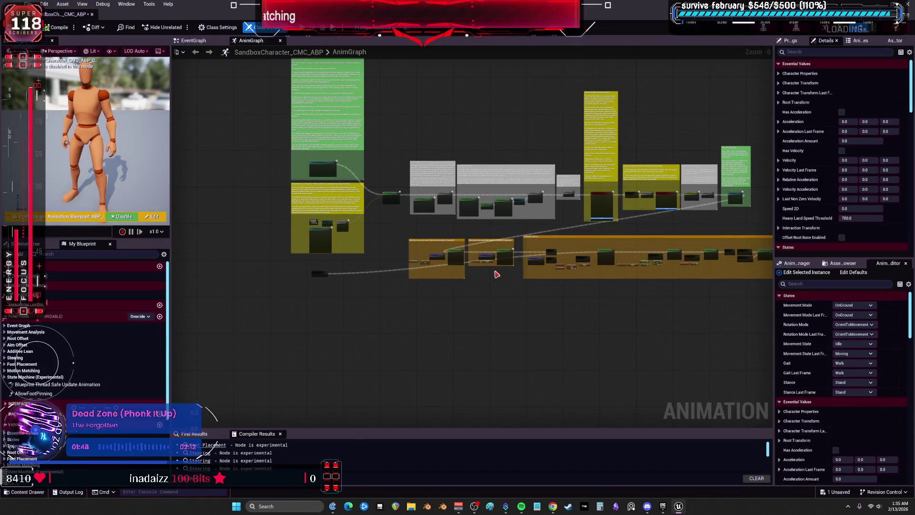
{"action": "key", "text": "super+Down"}
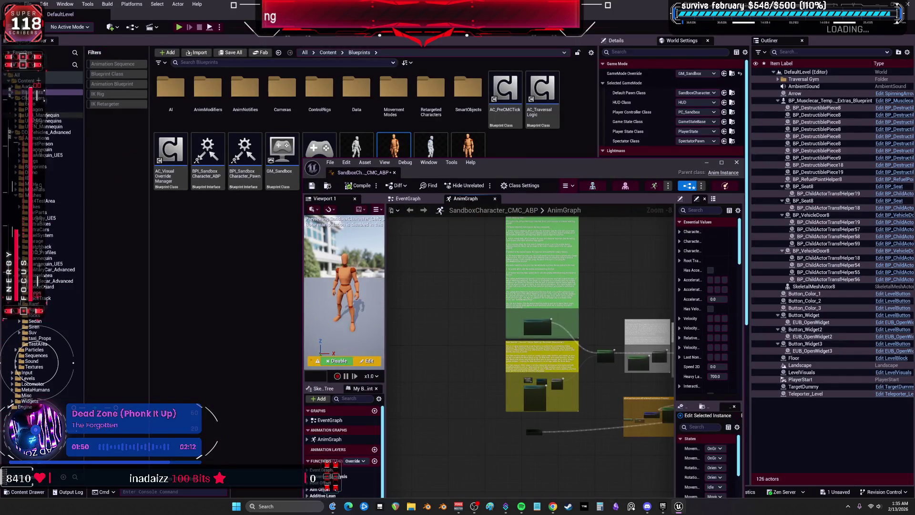
{"action": "left_click", "coordinate": [19, 121]}
{"action": "left_click", "coordinate": [52, 138]}
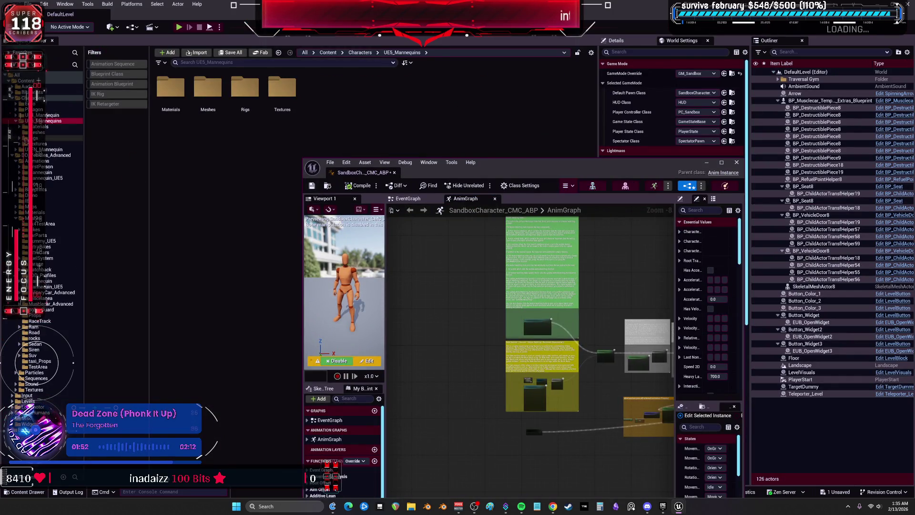
{"action": "left_click", "coordinate": [215, 126]}
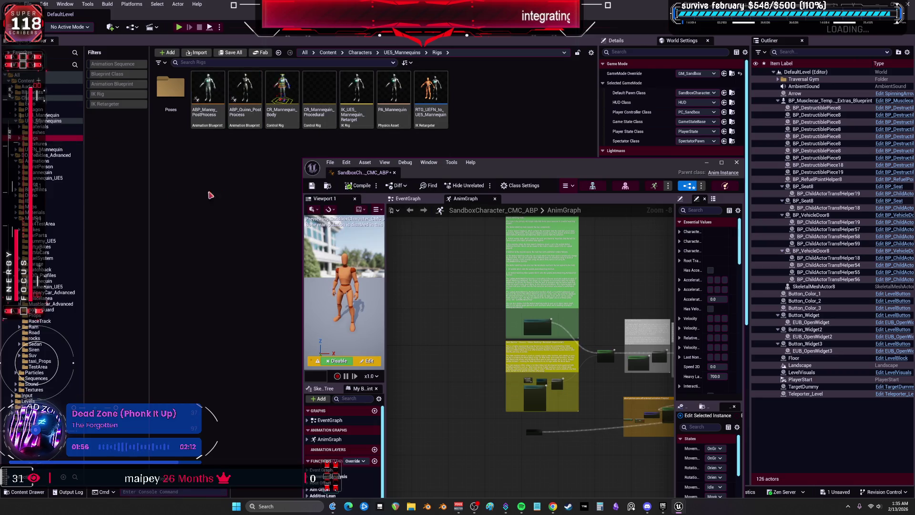
{"action": "left_click", "coordinate": [47, 178]}
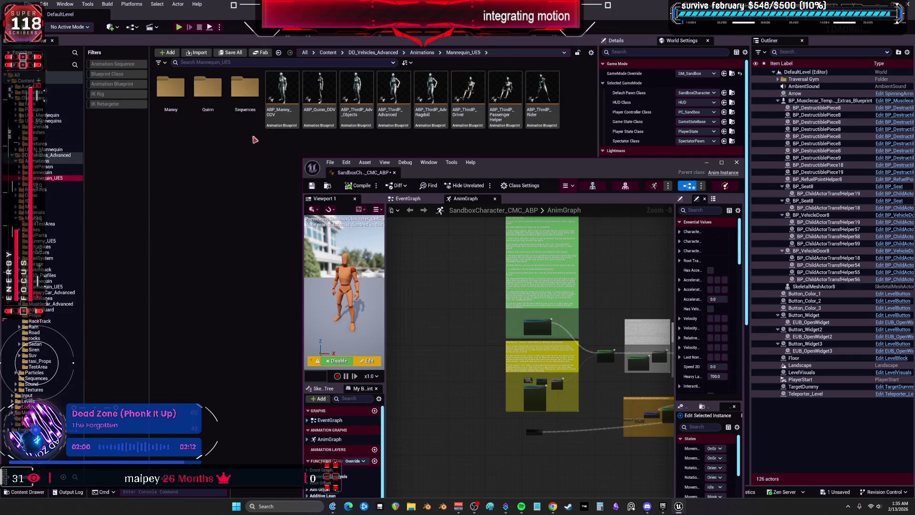
{"action": "double_click", "coordinate": [292, 84]}
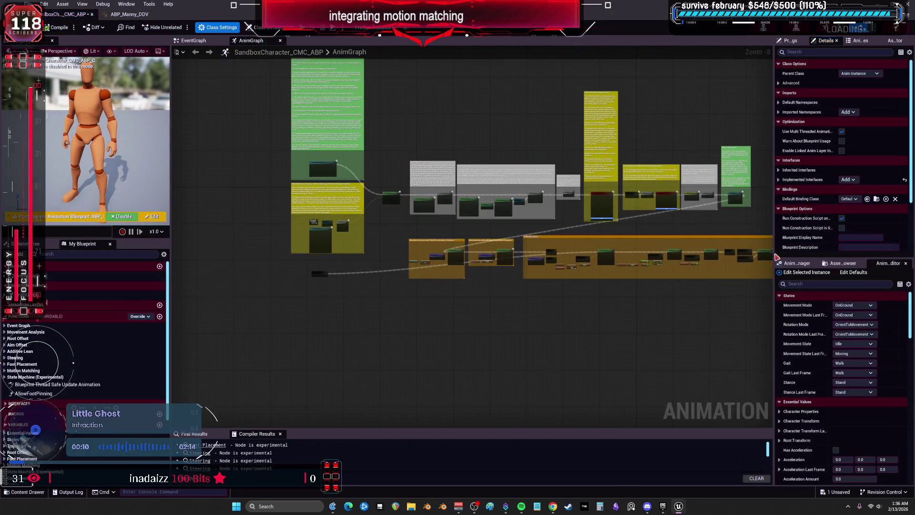
- Add BP Interface Objects to SandboxCharacter_CMC_ABP's Implemented Interfaces, then view ABP_Manny_DDV's graph
{"action": "left_click_drag", "start_coordinate": [775, 216], "coordinate": [638, 186]}
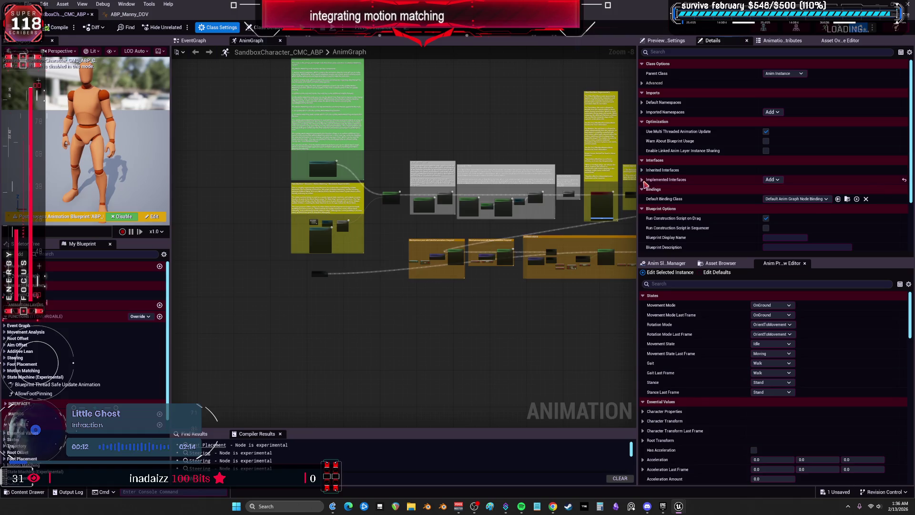
{"action": "left_click", "coordinate": [642, 170]}
{"action": "left_click", "coordinate": [642, 189]}
{"action": "key", "text": "alt+Tab"}
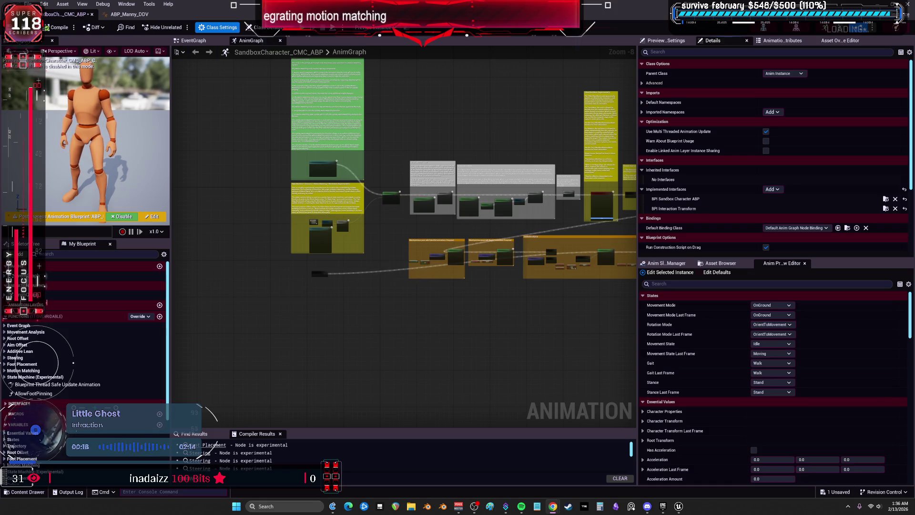
{"action": "left_click", "coordinate": [771, 189]}
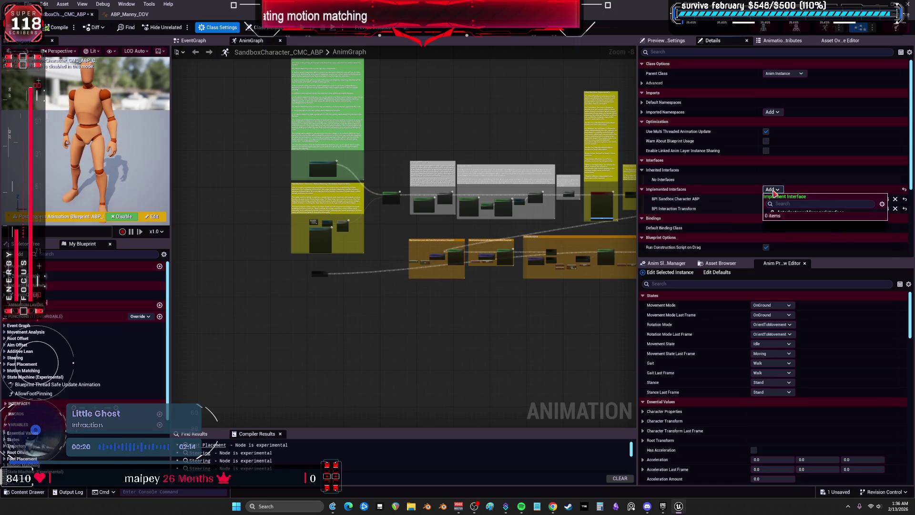
{"action": "type", "text": "object"}
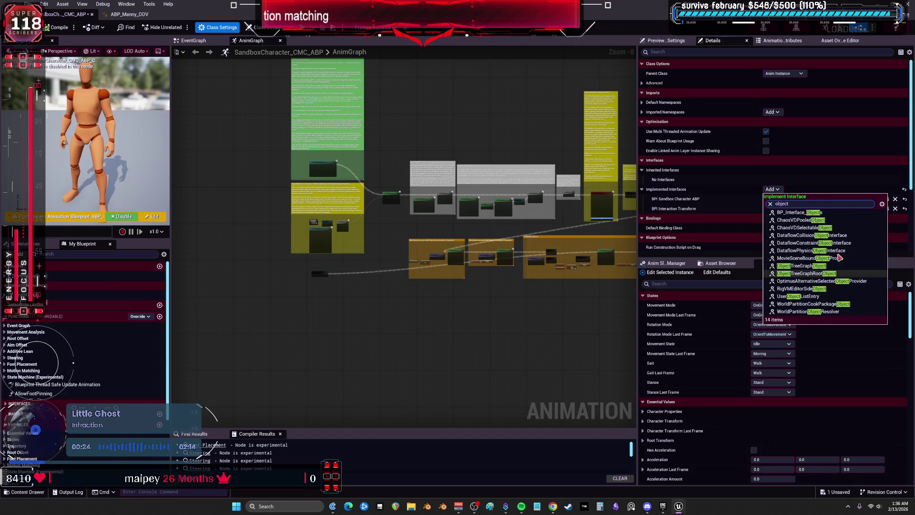
{"action": "left_click", "coordinate": [810, 213]}
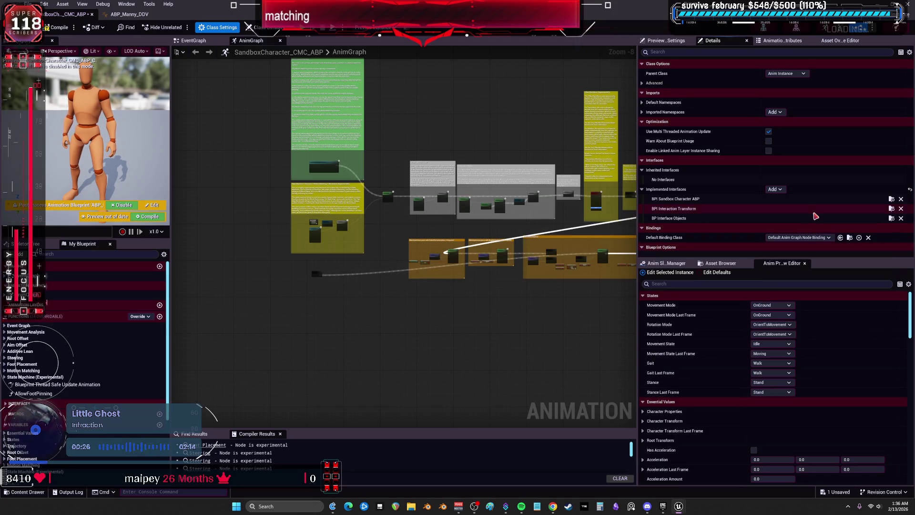
{"action": "key", "text": "alt+Tab"}
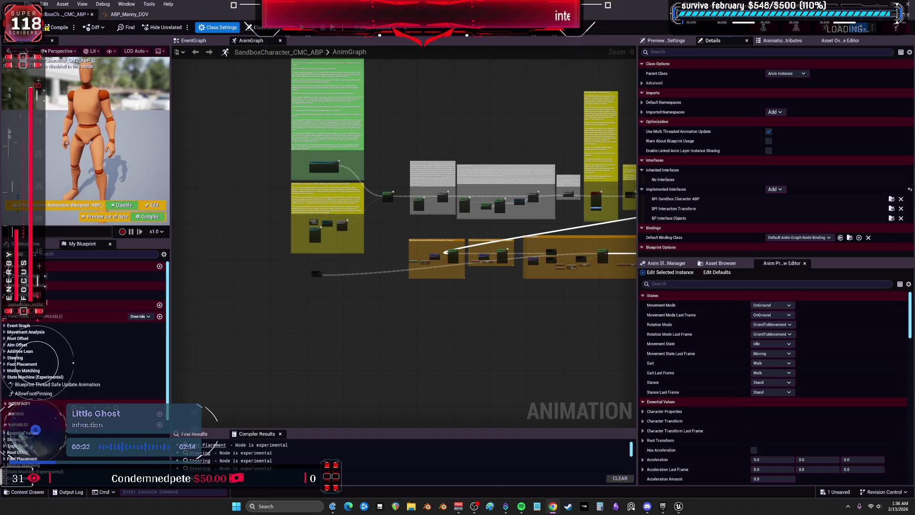
{"action": "left_click", "coordinate": [129, 15]}
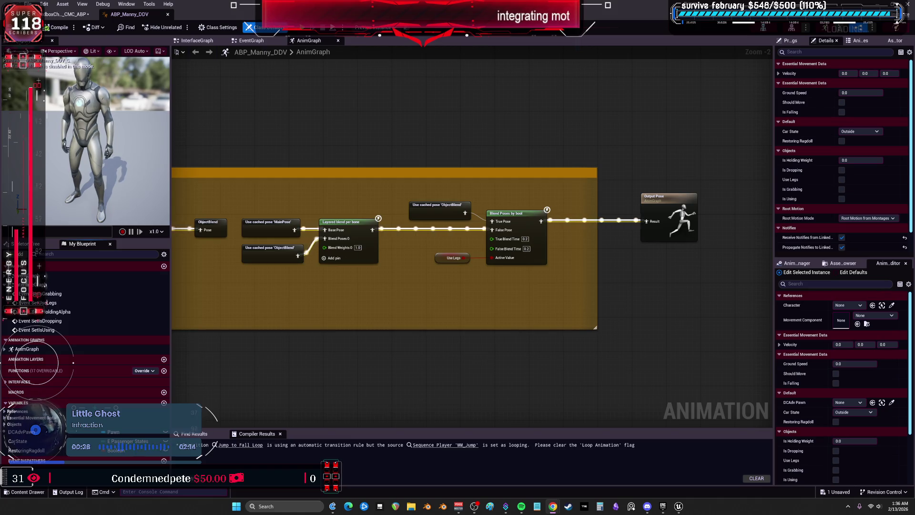
- Copy the ObjectsInterface event group from ABP_Manny_DDV's InterfaceGraph and return to SandboxCharacter_CMC_ABP
{"action": "double_click", "coordinate": [47, 284]}
{"action": "left_click", "coordinate": [475, 257]}
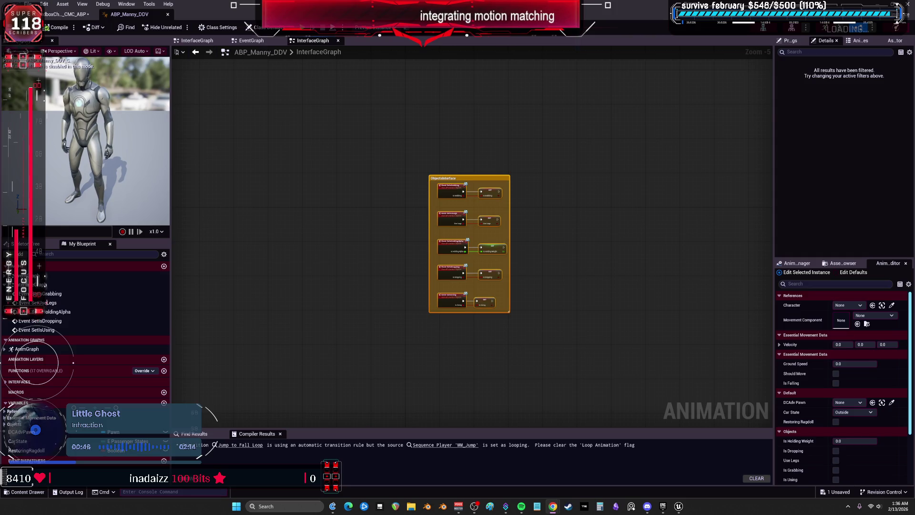
{"action": "left_click", "coordinate": [67, 14]}
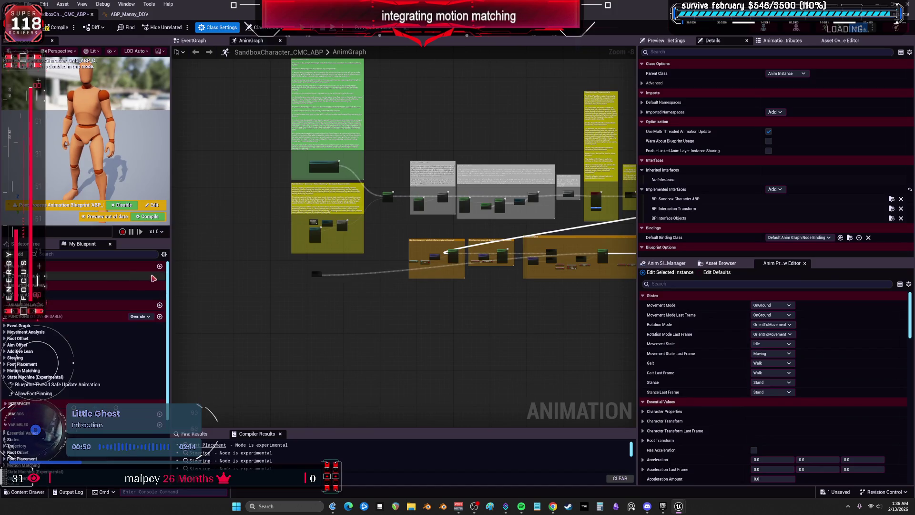
- Create a graph named ObjectInterfaces, paste the ObjectsInterface events into it, then compile and save
{"action": "left_click", "coordinate": [160, 265]}
{"action": "type", "text": "aaaaaaaaa"}
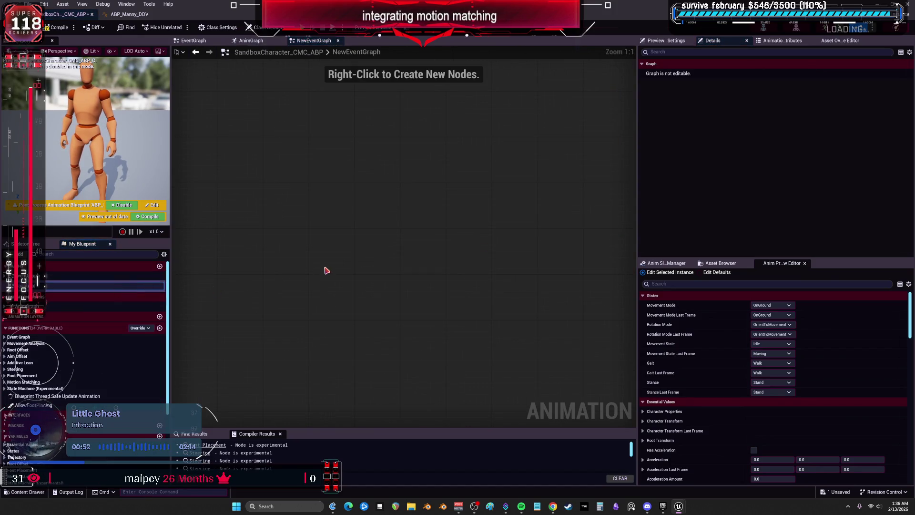
{"action": "key", "text": "Return"}
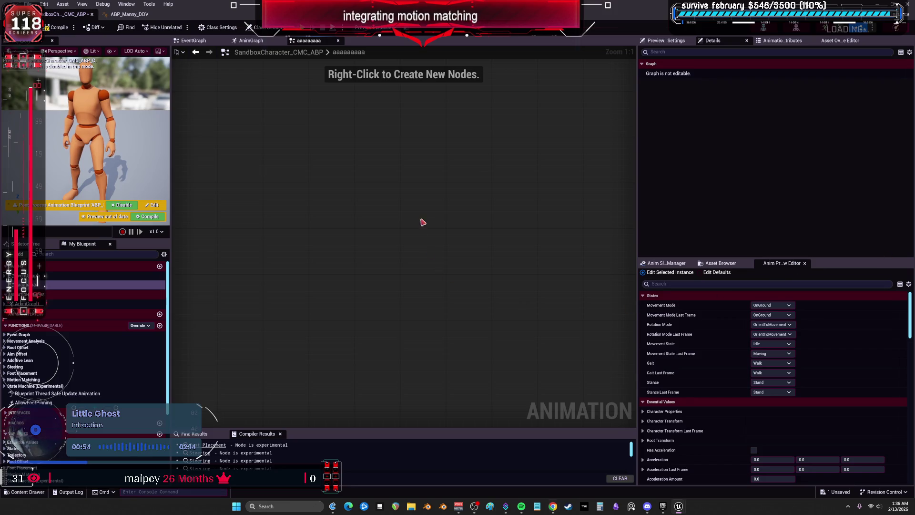
{"action": "key", "text": "ctrl+v"}
{"action": "scroll", "coordinate": [419, 209], "scroll_direction": "down", "scroll_amount": 2}
{"action": "left_click", "coordinate": [85, 285]}
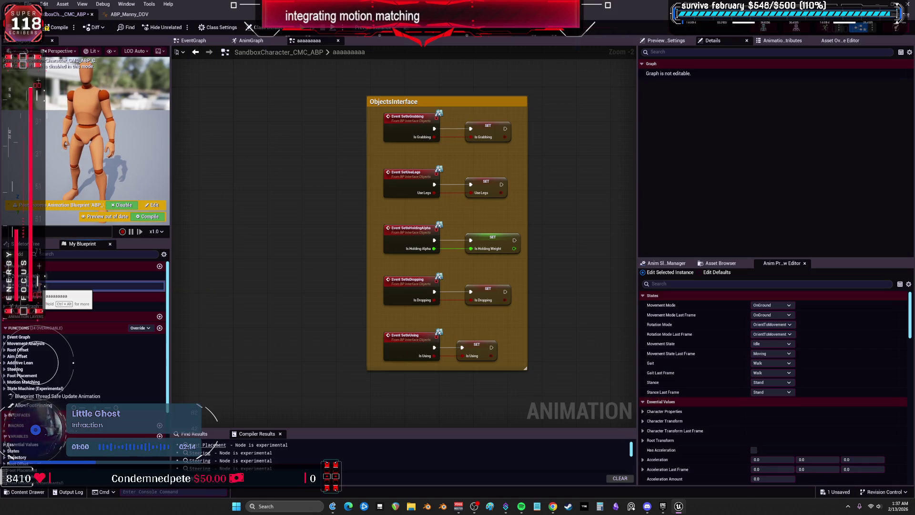
{"action": "type", "text": "ces"}
{"action": "key", "text": "Return"}
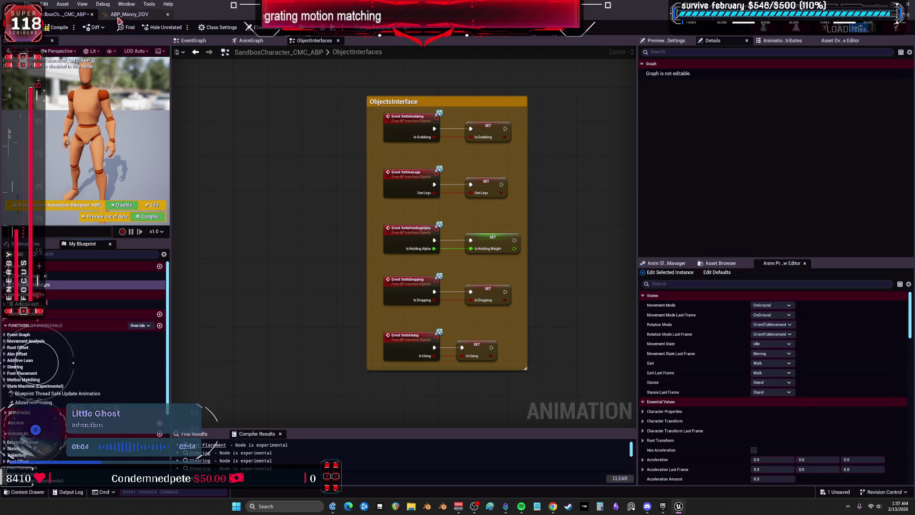
{"action": "left_click", "coordinate": [53, 29]}
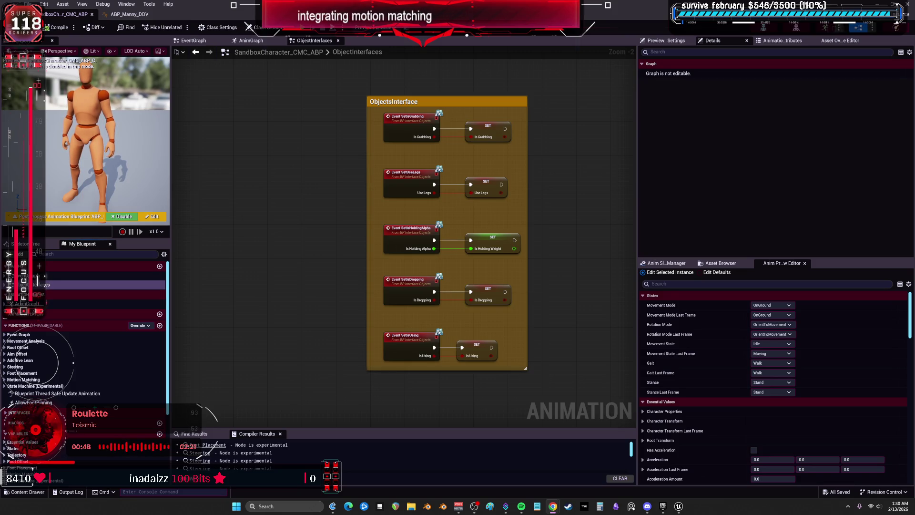
- Compile ABP_Manny_DDV, then close the ABP_Manny_DDV and SandboxCharacter_CMC_ABP editor tabs
{"action": "left_click", "coordinate": [57, 28]}
{"action": "left_click", "coordinate": [128, 14]}
{"action": "left_click", "coordinate": [58, 27]}
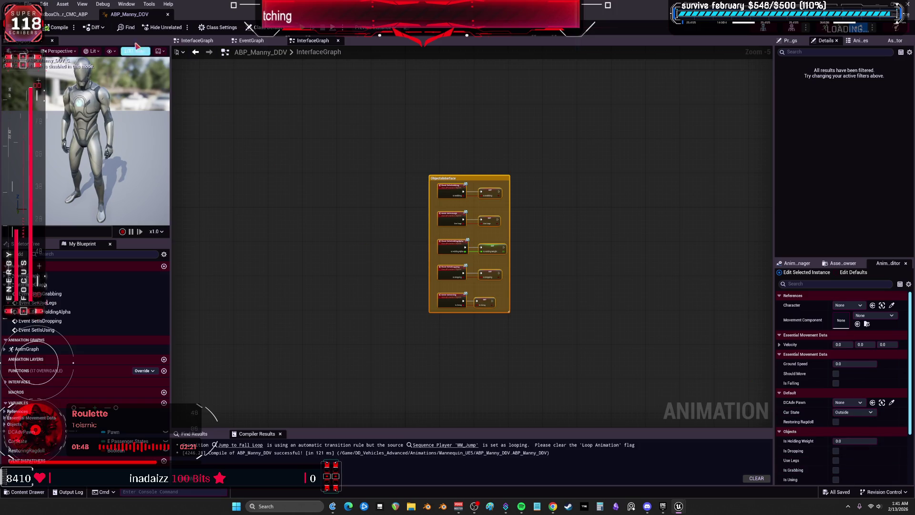
{"action": "left_click", "coordinate": [168, 15]}
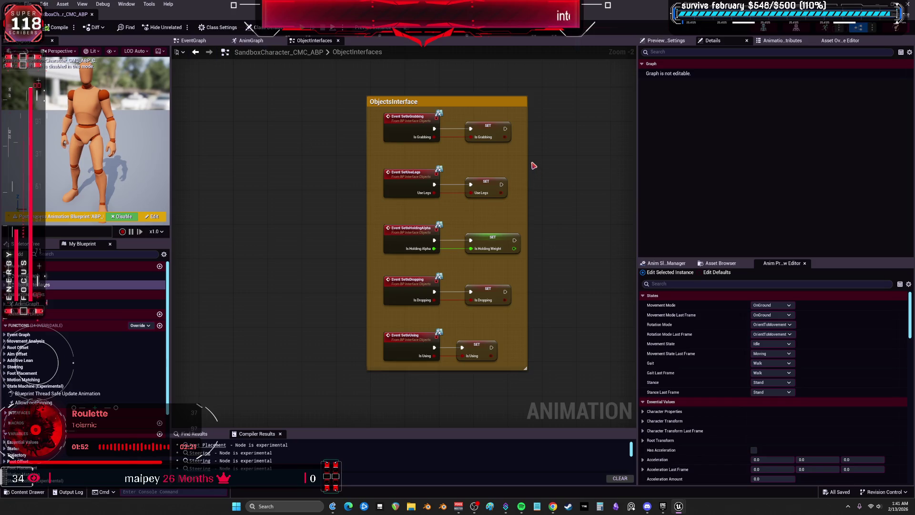
{"action": "left_click_drag", "start_coordinate": [639, 191], "coordinate": [675, 194]}
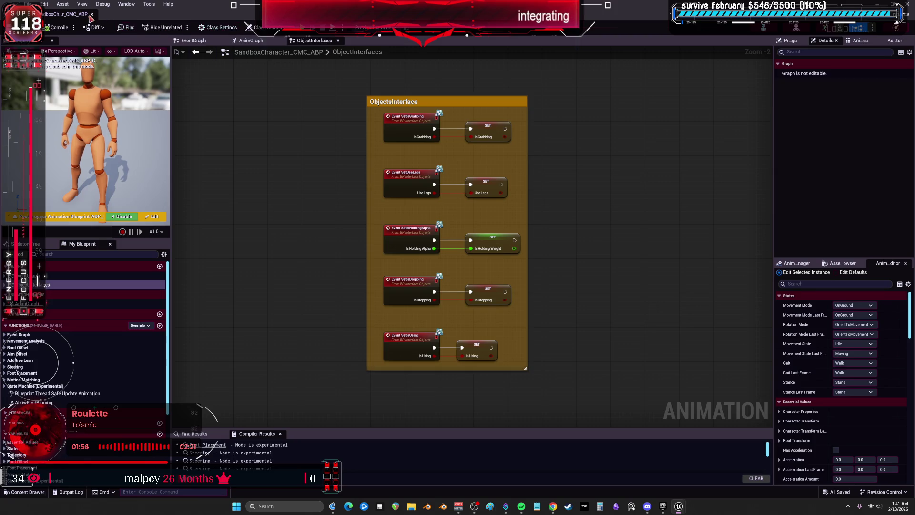
{"action": "left_click", "coordinate": [92, 14]}
{"action": "left_click", "coordinate": [30, 4]}
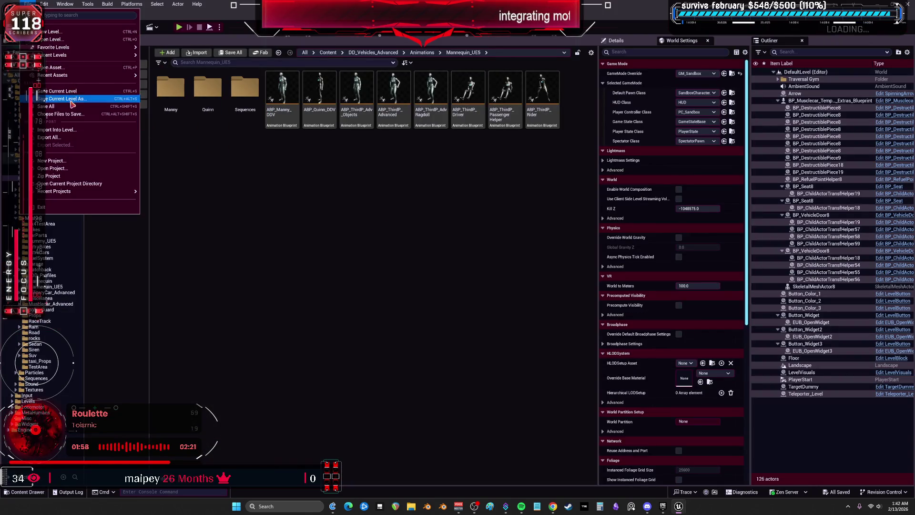
{"action": "left_click", "coordinate": [120, 150]}
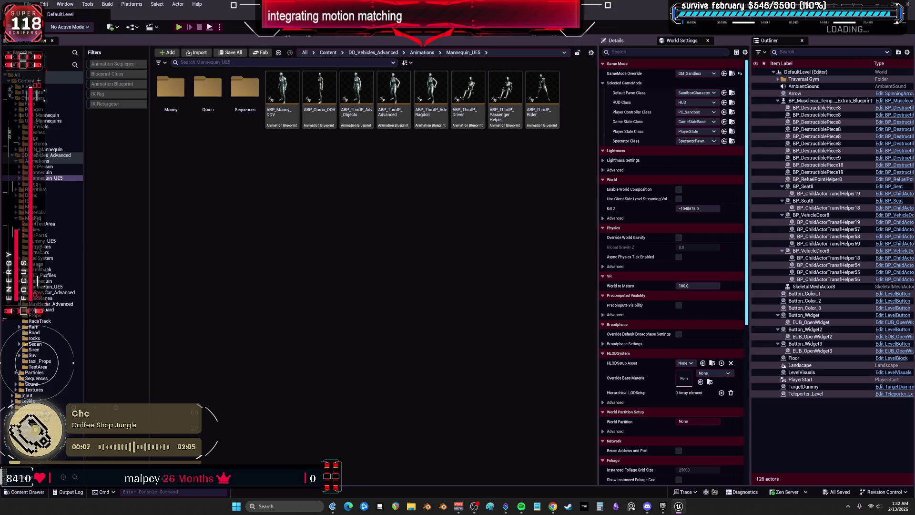
- Bring up the browser playing the GASP Characters + Advanced Chaos Vehicles Part 3 tutorial
{"action": "left_click", "coordinate": [552, 506]}
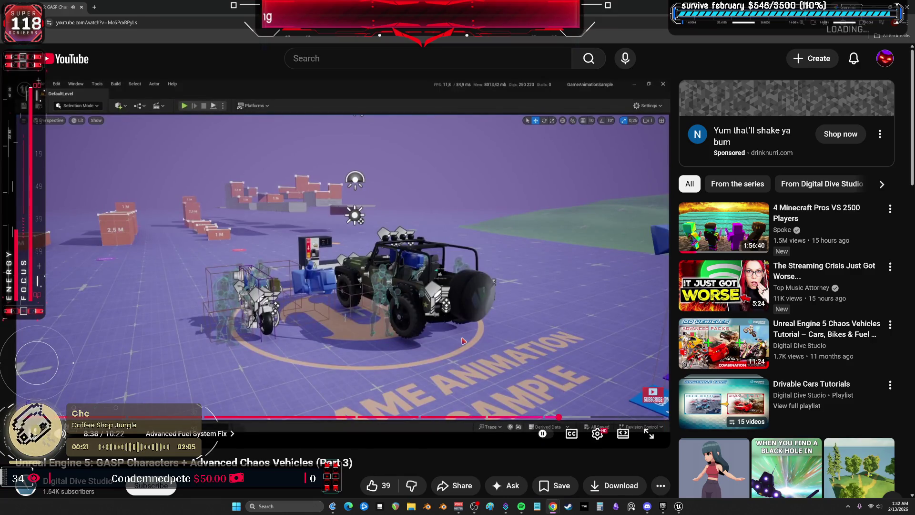
- Pause and resume the tutorial so it plays on to the ABP_SandboxCharacter EventGraph step
{"action": "left_click", "coordinate": [565, 392]}
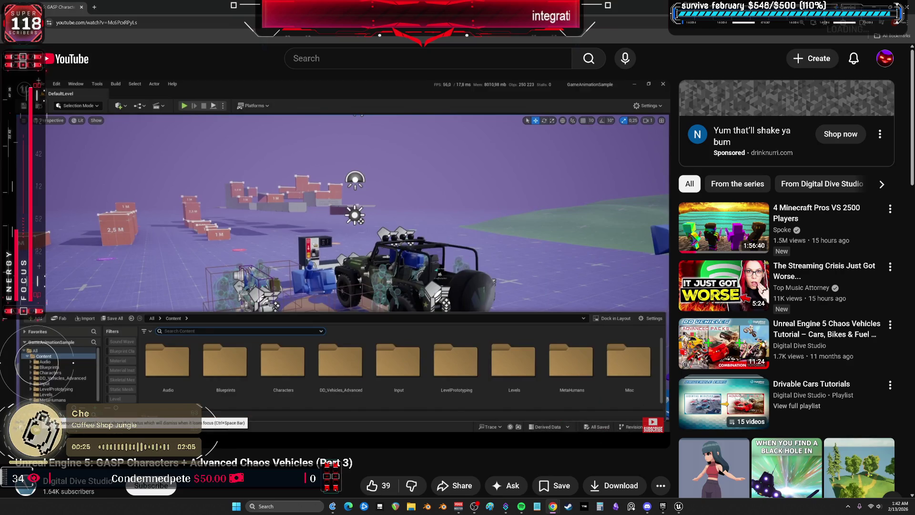
{"action": "left_click", "coordinate": [514, 324]}
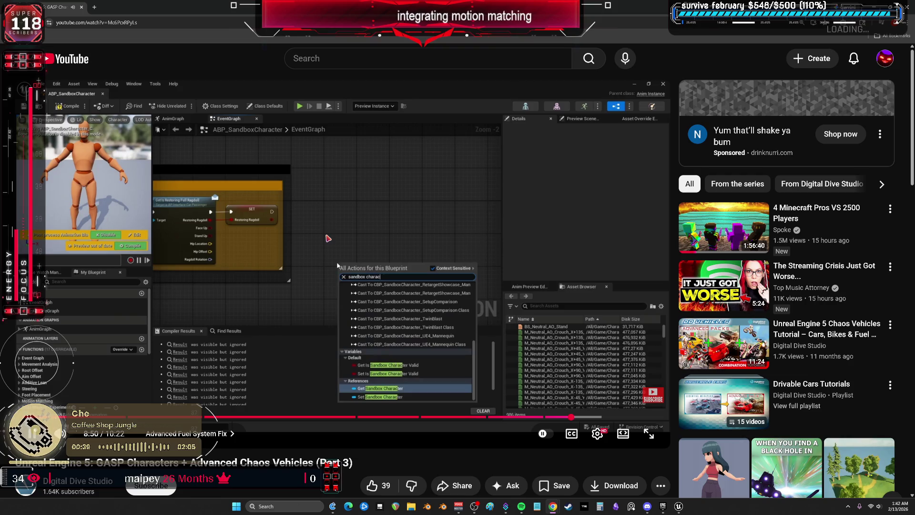
- Play the tutorial in short bursts, stopping at 8:58 on the Set CharacterInputState node
{"action": "left_click", "coordinate": [276, 315]}
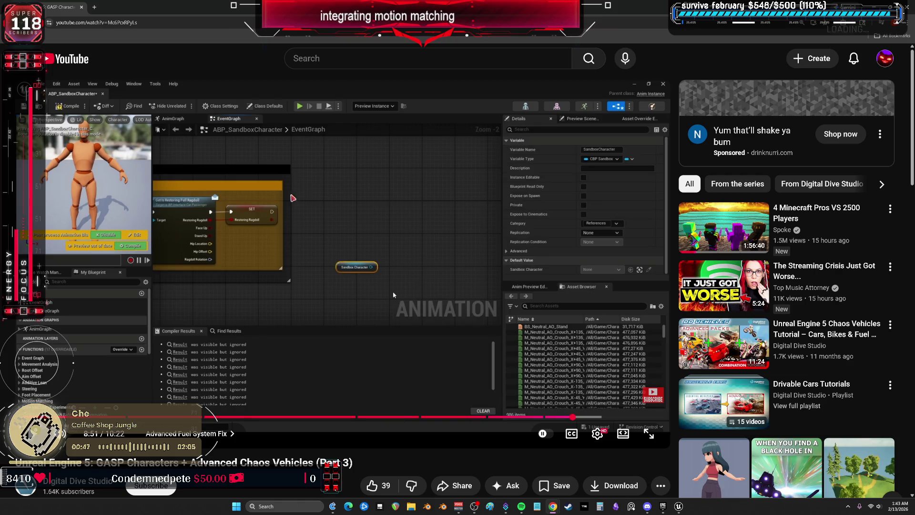
{"action": "left_click", "coordinate": [359, 250]}
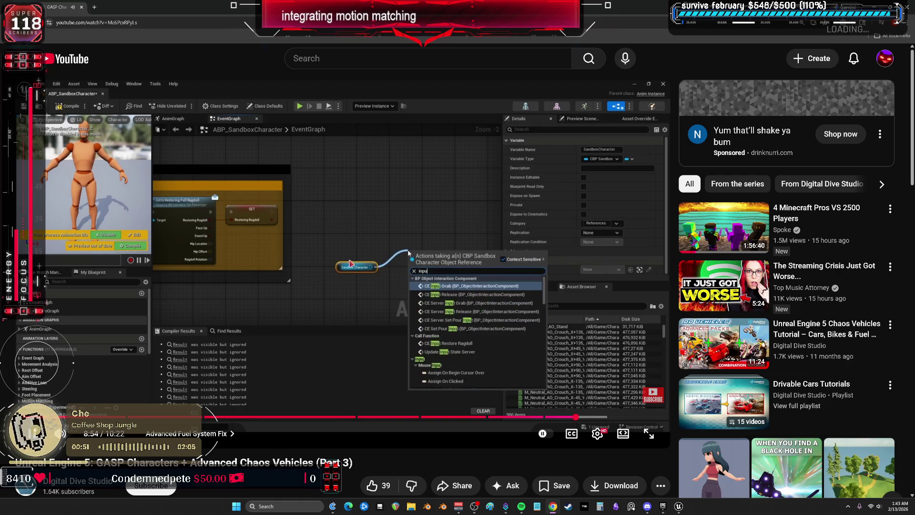
{"action": "left_click", "coordinate": [355, 224]}
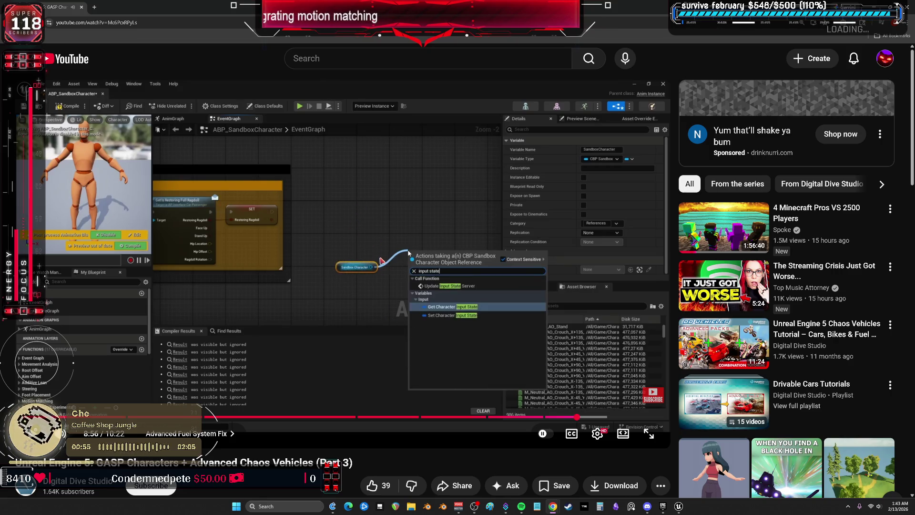
{"action": "left_click", "coordinate": [376, 265]}
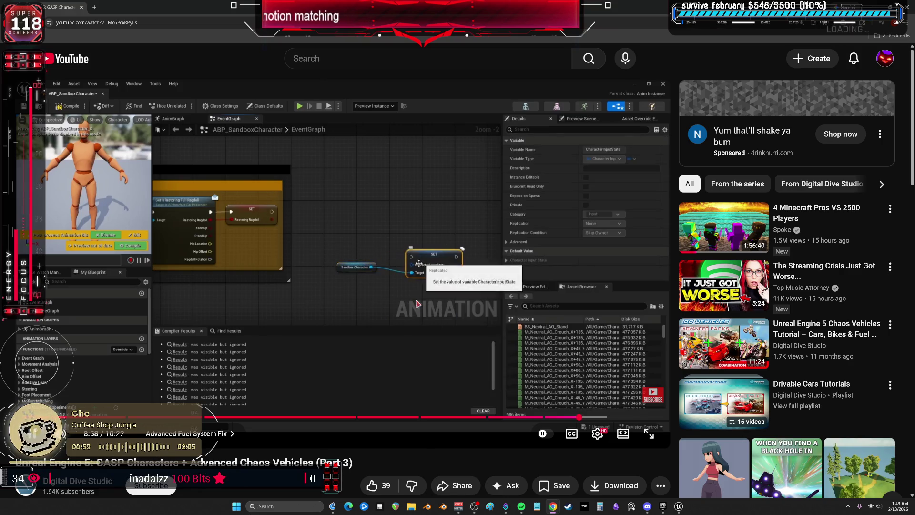
{"action": "left_click", "coordinate": [423, 307]}
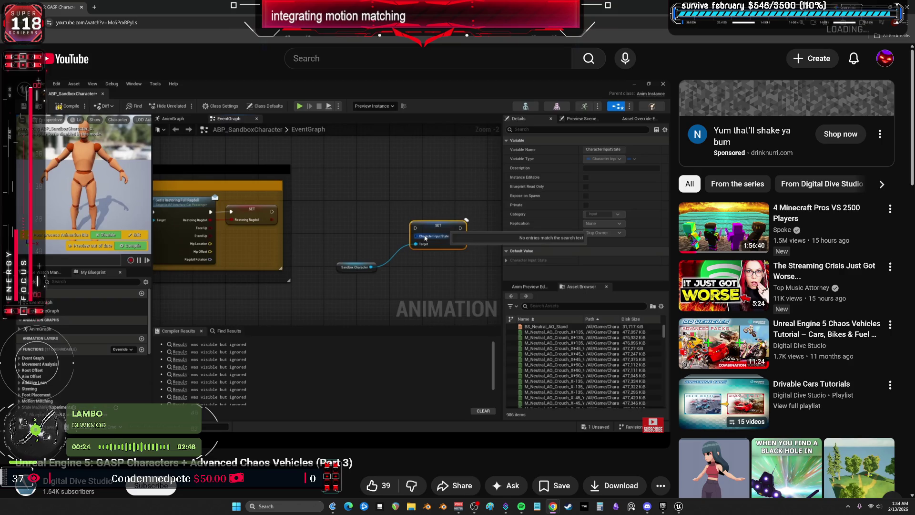
{"action": "mouse_move", "coordinate": [489, 325]}
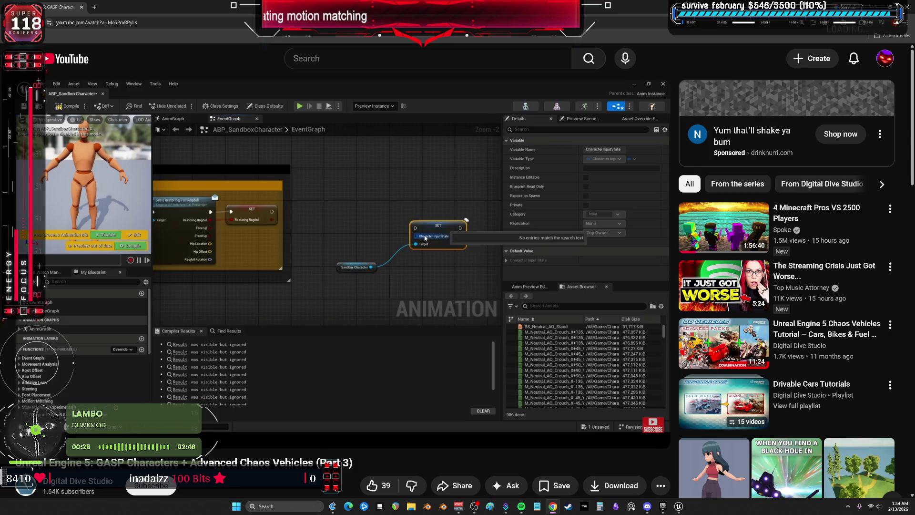
{"action": "mouse_move", "coordinate": [528, 341]}
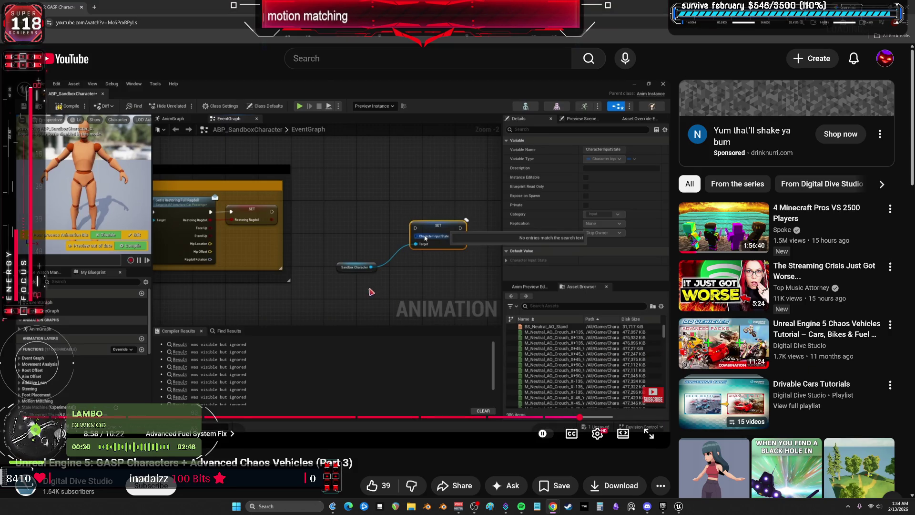